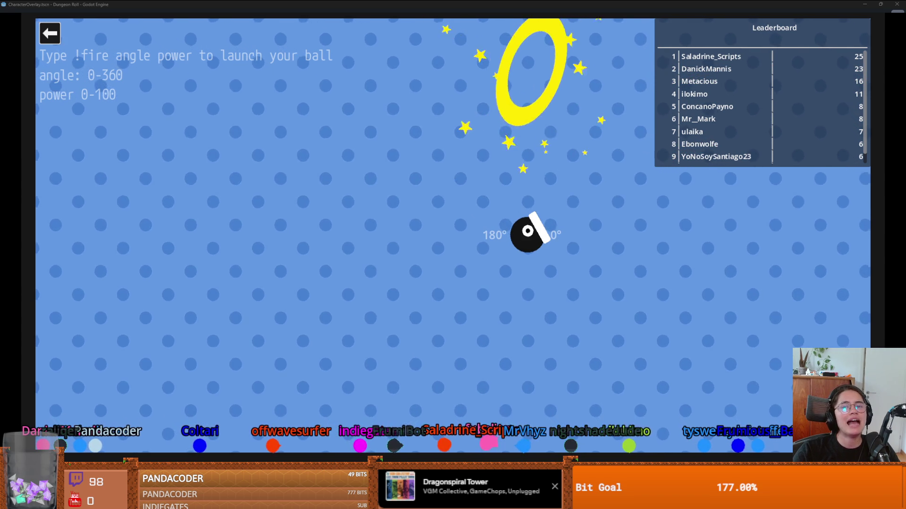
Leave the ball-launch minigame so the Dungeon Roll project is showing again
{"action": "left_click", "coordinate": [50, 34]}
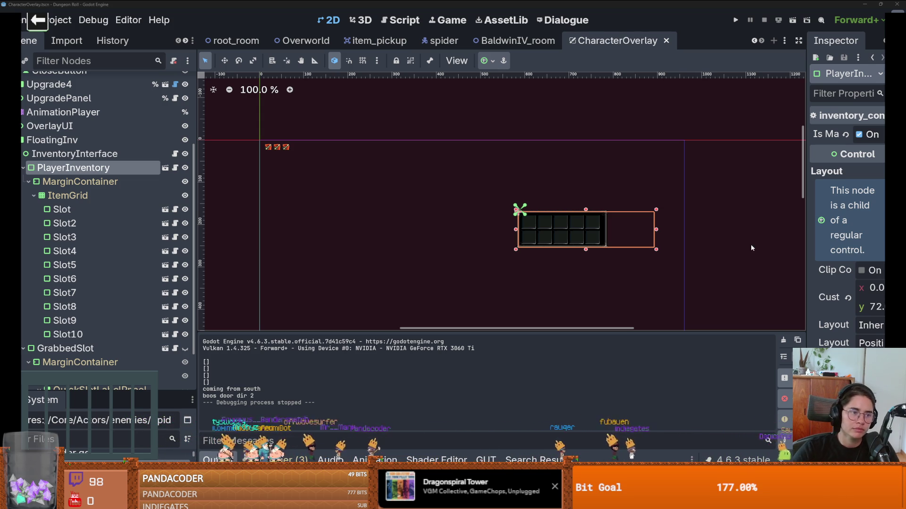
Delete the GrabbedSlot node from the lower InventoryInterface in the Scene dock
{"action": "left_click", "coordinate": [175, 154]}
{"action": "scroll", "coordinate": [158, 172], "scroll_direction": "up", "scroll_amount": 3}
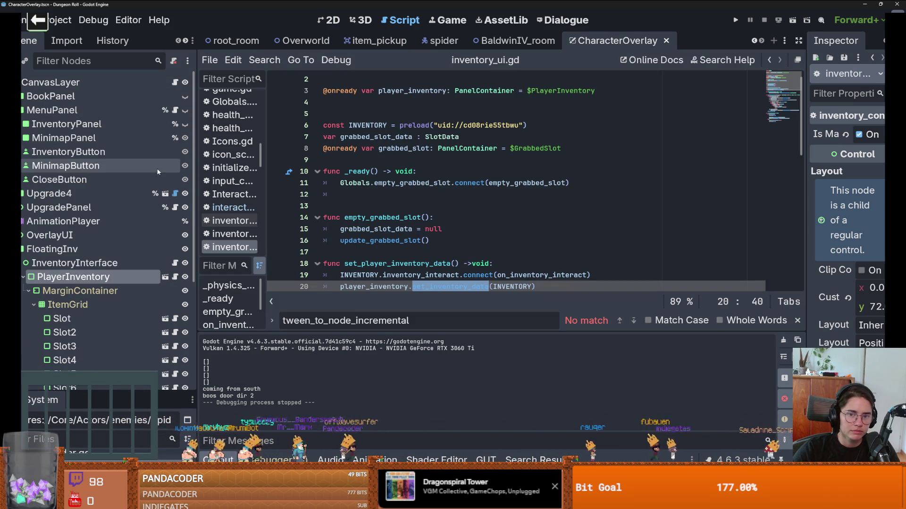
{"action": "scroll", "coordinate": [419, 225], "scroll_direction": "down", "scroll_amount": 4}
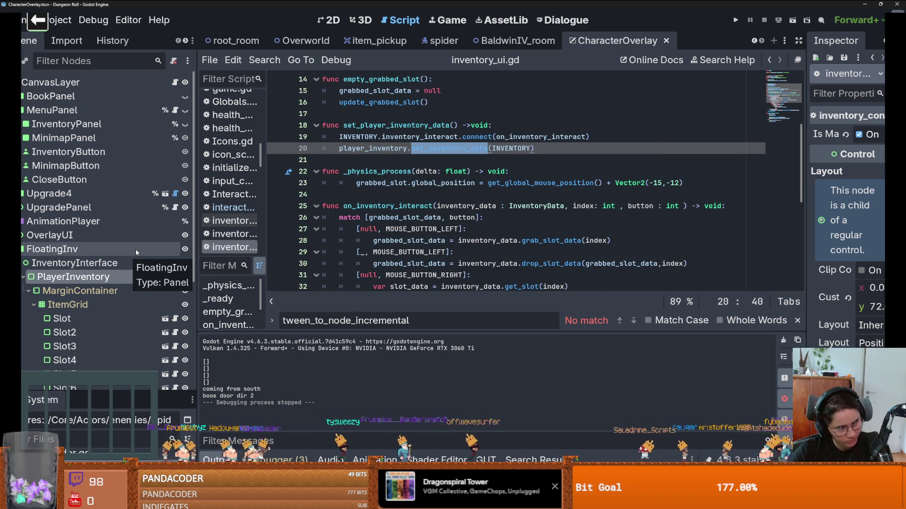
{"action": "scroll", "coordinate": [136, 252], "scroll_direction": "down", "scroll_amount": 2}
{"action": "left_click", "coordinate": [23, 235]}
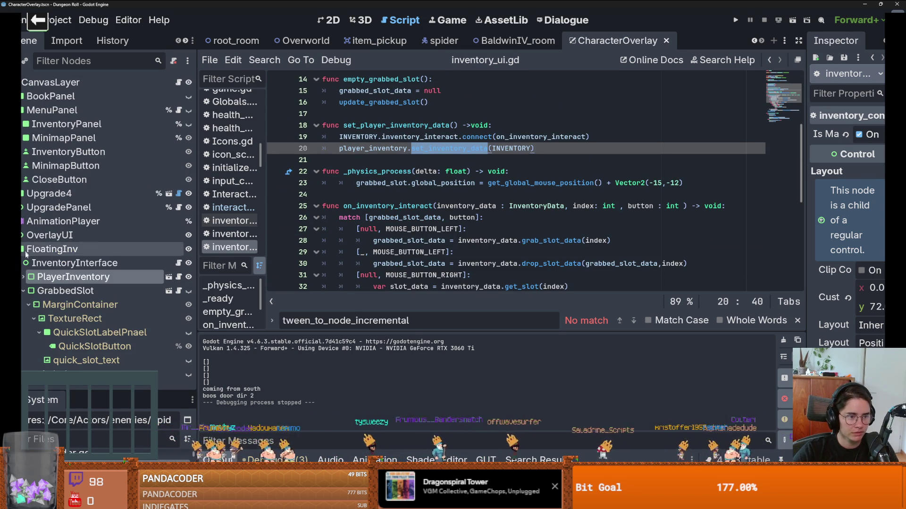
{"action": "left_click", "coordinate": [23, 295]}
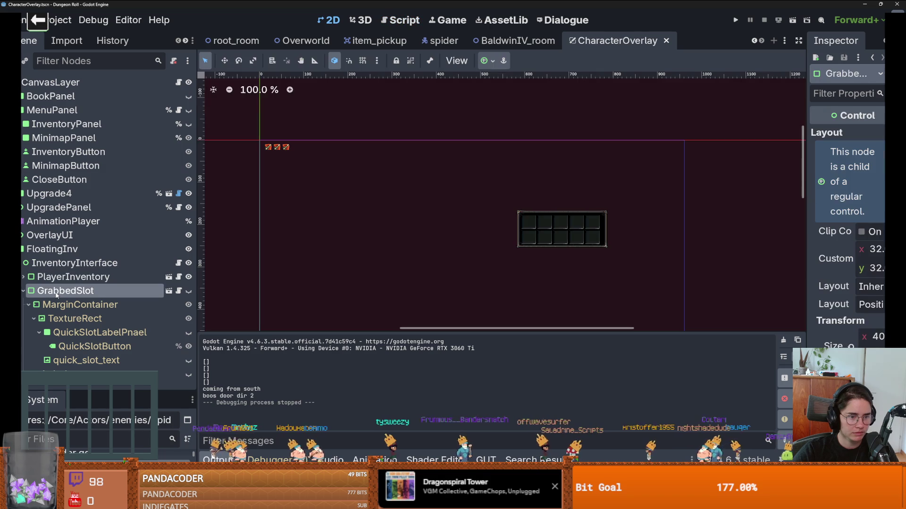
{"action": "right_click", "coordinate": [23, 294]}
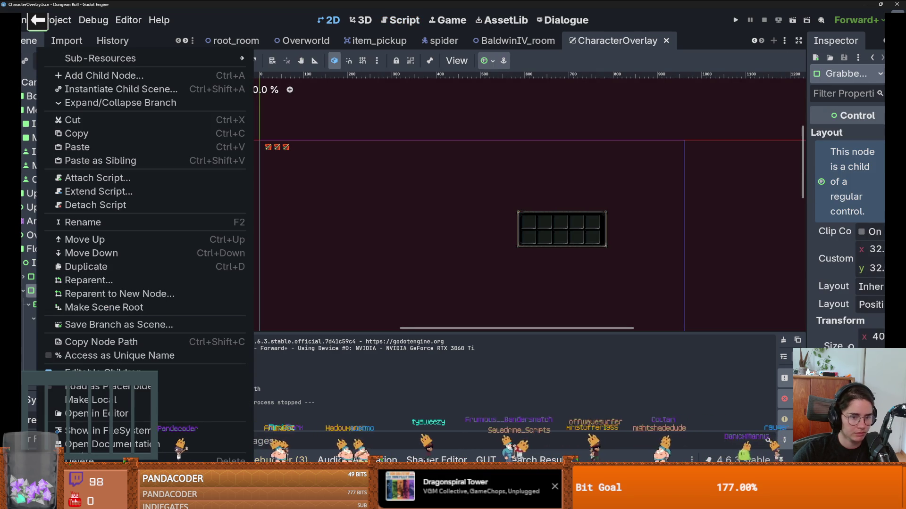
{"action": "left_click", "coordinate": [222, 460]}
{"action": "left_click", "coordinate": [419, 253]}
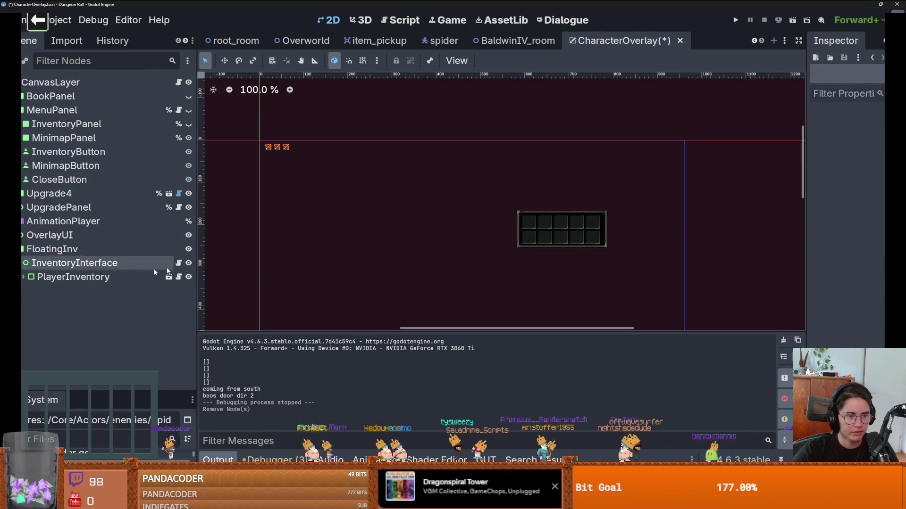
Open the InventoryInterface node's inventory_ui.gd script
{"action": "scroll", "coordinate": [221, 248], "scroll_direction": "down", "scroll_amount": 5}
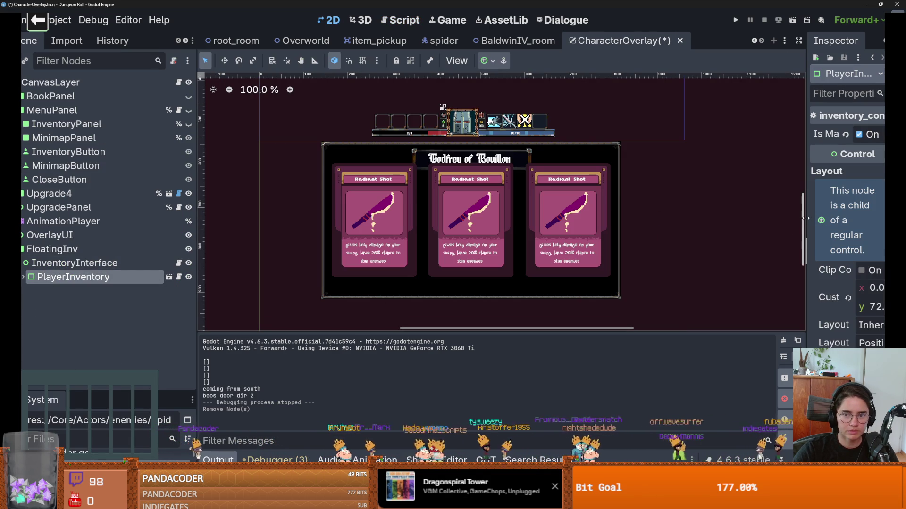
{"action": "left_click", "coordinate": [161, 263]}
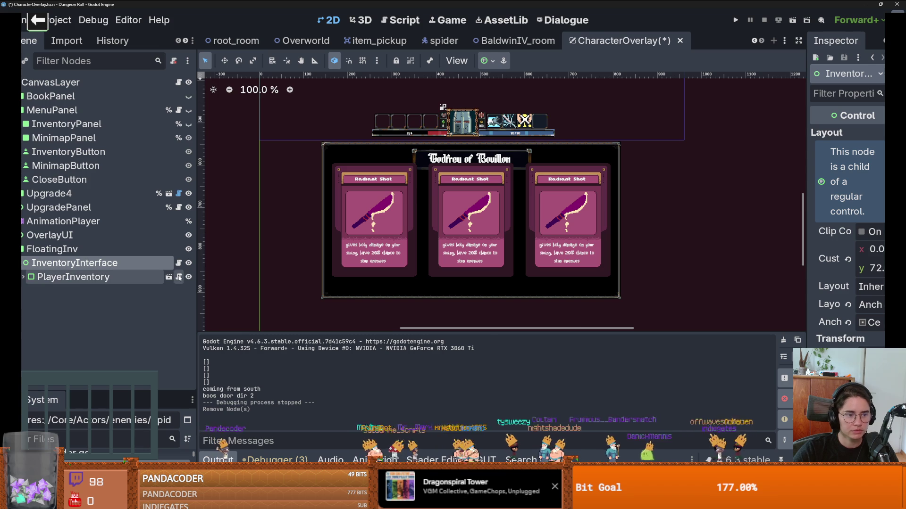
{"action": "left_click", "coordinate": [179, 264]}
{"action": "scroll", "coordinate": [378, 164], "scroll_direction": "up", "scroll_amount": 5}
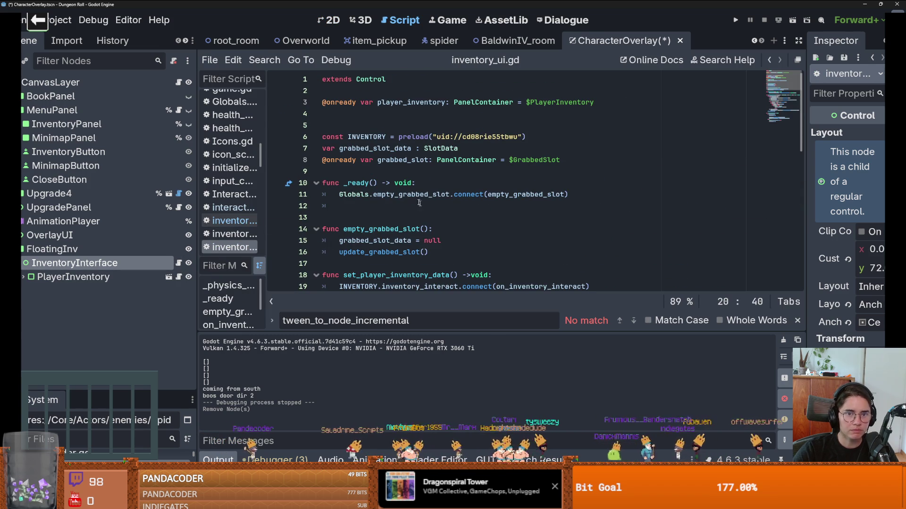
Glance at PlayerInventory's script, return to inventory_ui.gd, expand InventoryPanel, and save
{"action": "left_click", "coordinate": [179, 278]}
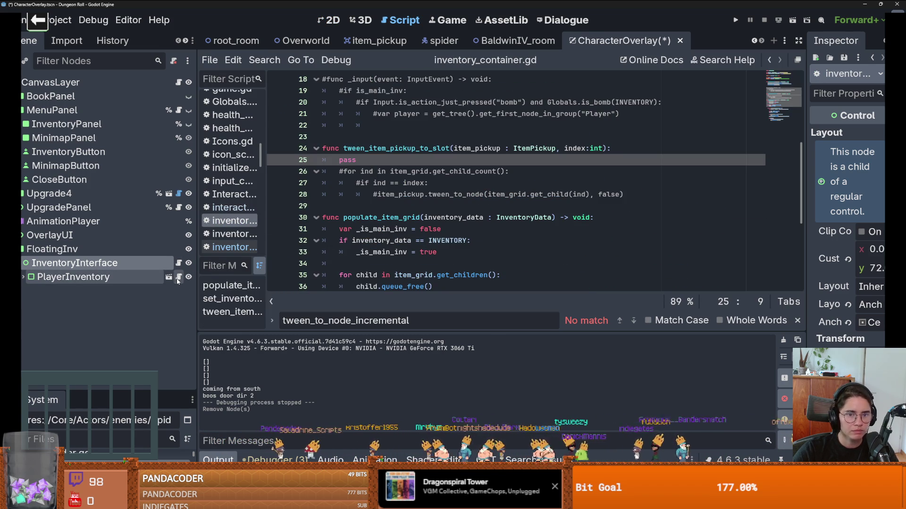
{"action": "key", "text": "alt+Left"}
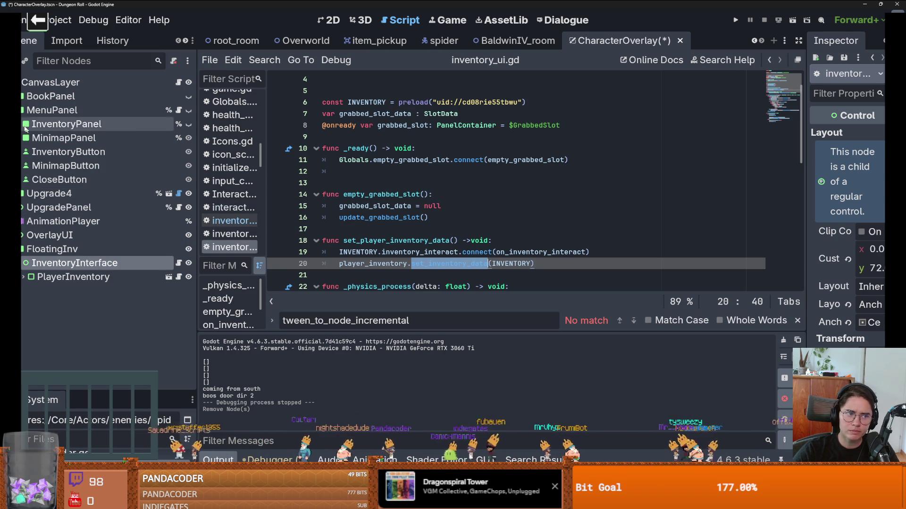
{"action": "left_click", "coordinate": [188, 123]}
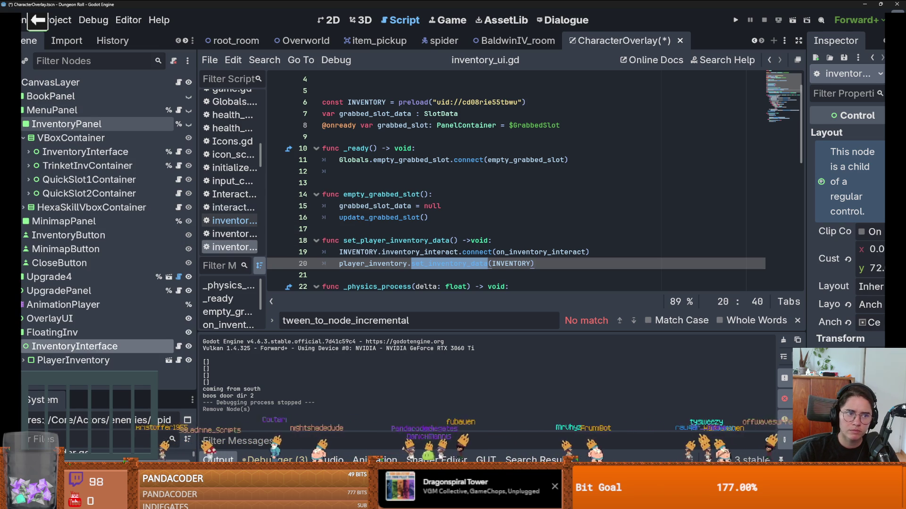
{"action": "key", "text": "ctrl+s"}
Toggle MenuPanel's visibility on and off, save, and run the game with F5
{"action": "left_click", "coordinate": [188, 110]}
{"action": "key", "text": "ctrl+s"}
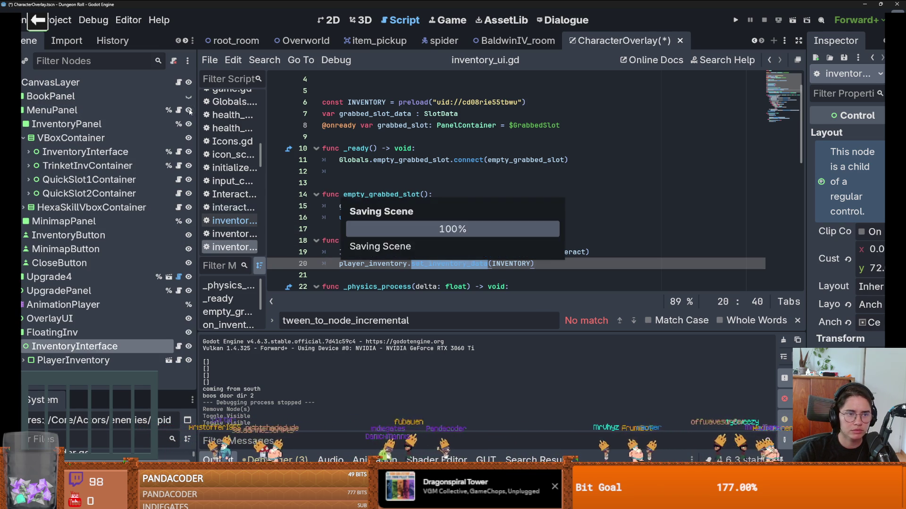
{"action": "left_click", "coordinate": [188, 110]}
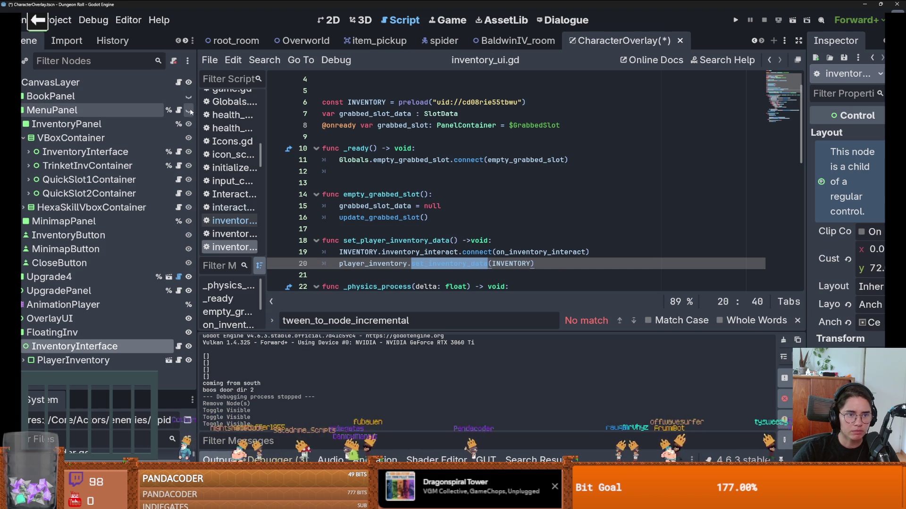
{"action": "key", "text": "ctrl+s"}
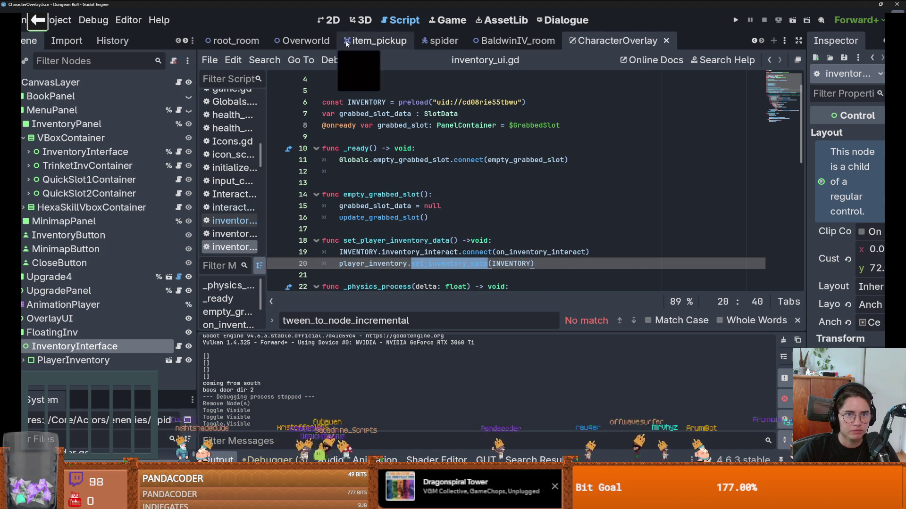
{"action": "left_click", "coordinate": [333, 20]}
{"action": "key", "text": "F5"}
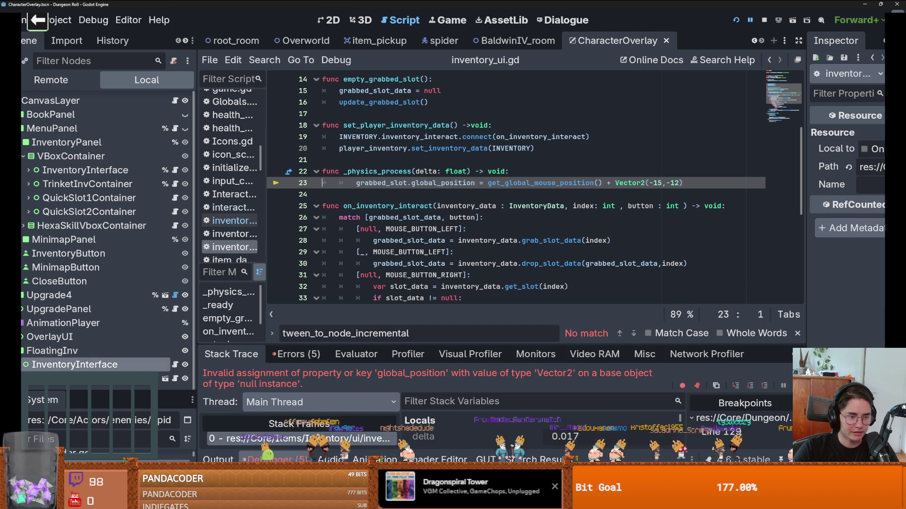
Inspect GrabbedSlot, FloatingInv and the second InventoryInterface's children, then save the scene
{"action": "left_click", "coordinate": [73, 365]}
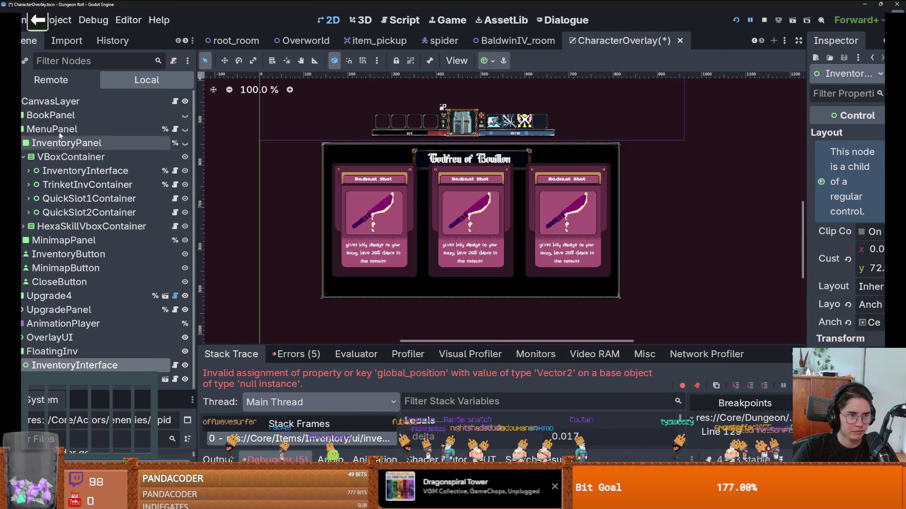
{"action": "left_click", "coordinate": [26, 171]}
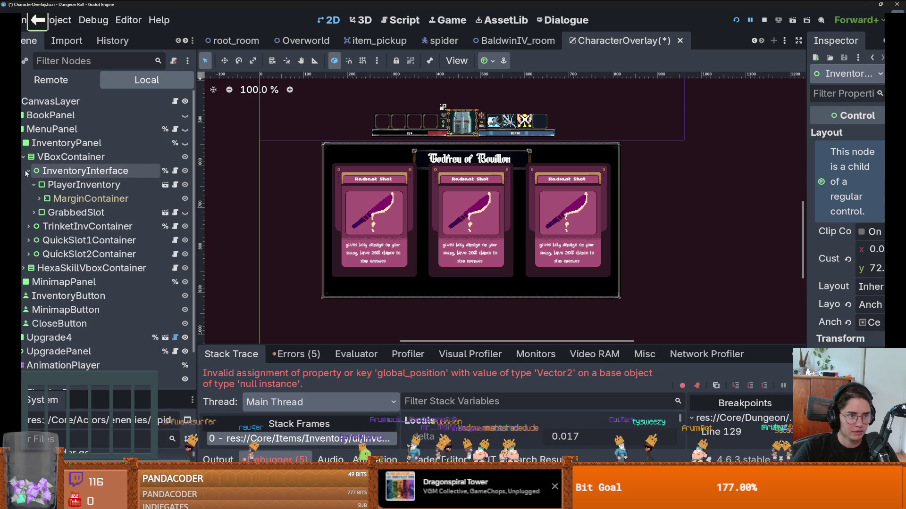
{"action": "left_click", "coordinate": [34, 185]}
{"action": "left_click", "coordinate": [52, 198]}
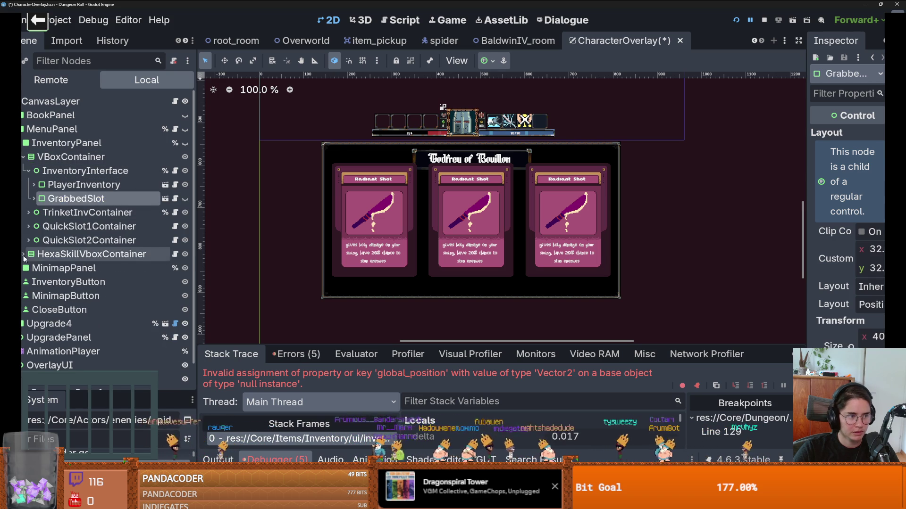
{"action": "scroll", "coordinate": [28, 264], "scroll_direction": "down", "scroll_amount": 2}
{"action": "left_click", "coordinate": [52, 350]}
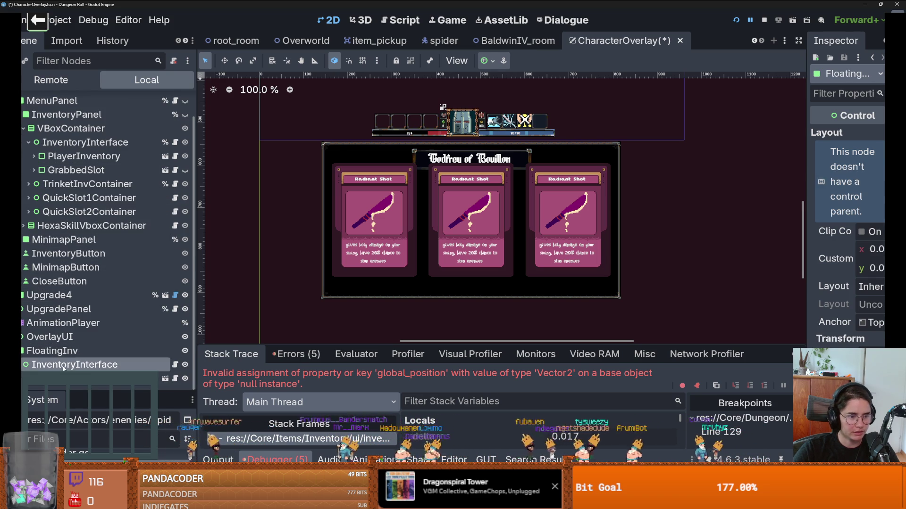
{"action": "left_click", "coordinate": [64, 368]}
{"action": "scroll", "coordinate": [66, 359], "scroll_direction": "down", "scroll_amount": 2}
{"action": "scroll", "coordinate": [71, 338], "scroll_direction": "up", "scroll_amount": 1}
{"action": "key", "text": "ctrl+s"}
Run the game, spawn an item with the spawn_item console command, check the inventory, and close
{"action": "left_click", "coordinate": [734, 20]}
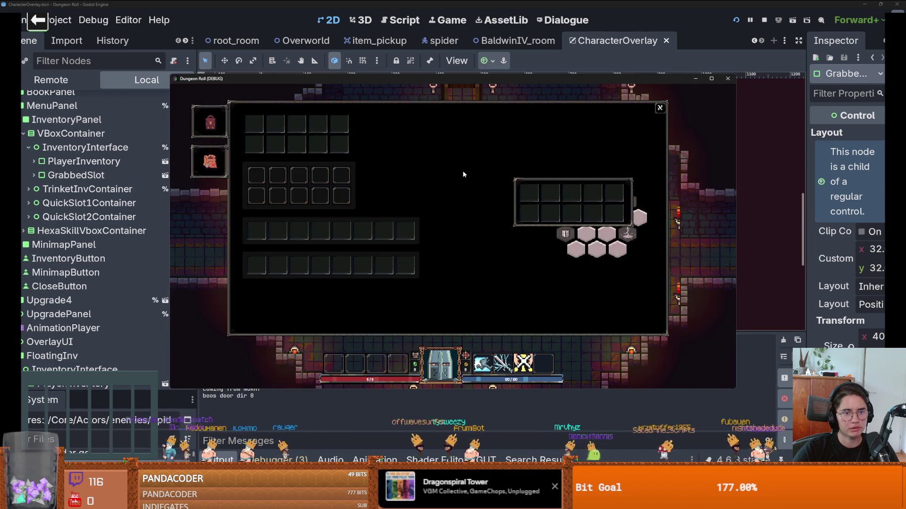
{"action": "key", "text": "grave"}
{"action": "type", "text": "spawn_item 12 1"}
{"action": "key", "text": "Return"}
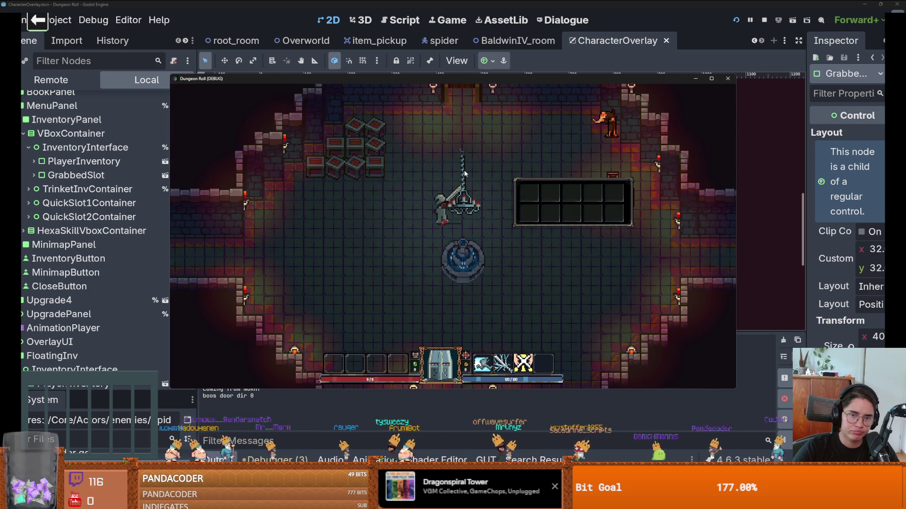
{"action": "key", "text": "i"}
{"action": "key", "text": "i"}
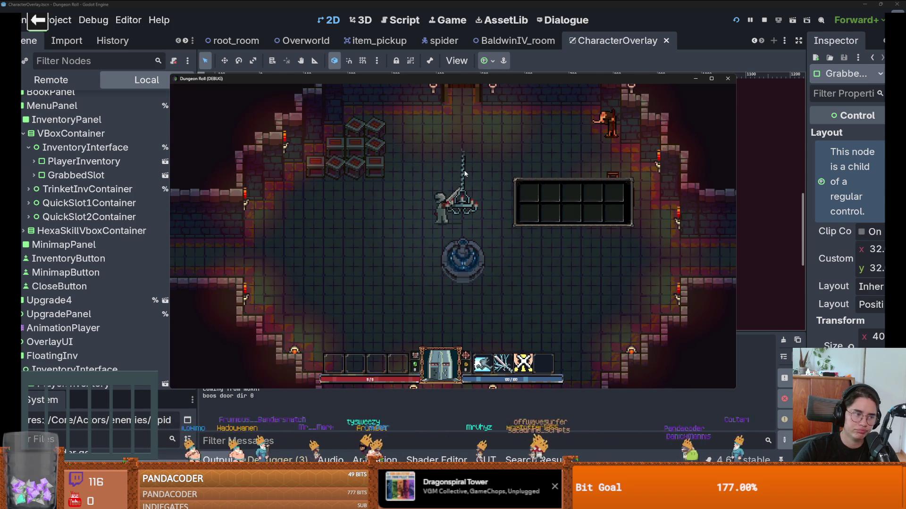
{"action": "left_click", "coordinate": [727, 78]}
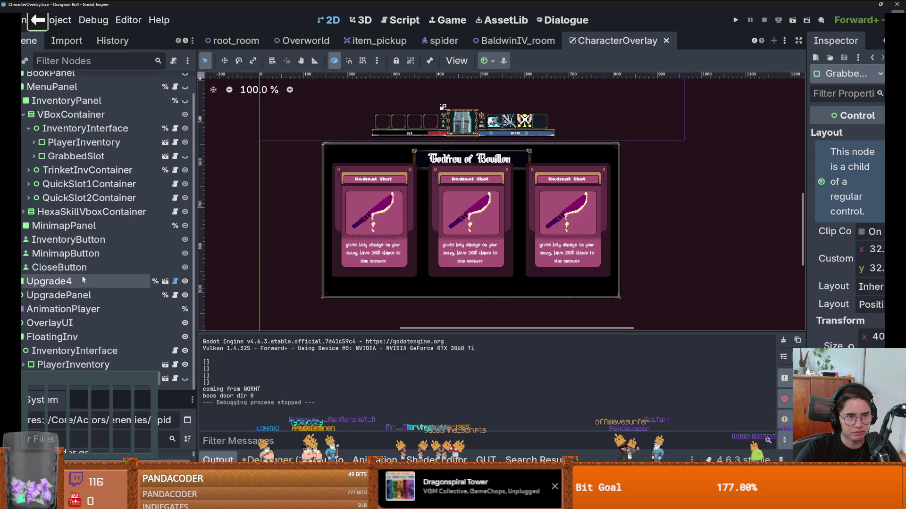
Comment out the second inventory setup call in character_overlay.gd and rerun the game
{"action": "scroll", "coordinate": [70, 281], "scroll_direction": "up", "scroll_amount": 2}
{"action": "left_click", "coordinate": [174, 82]}
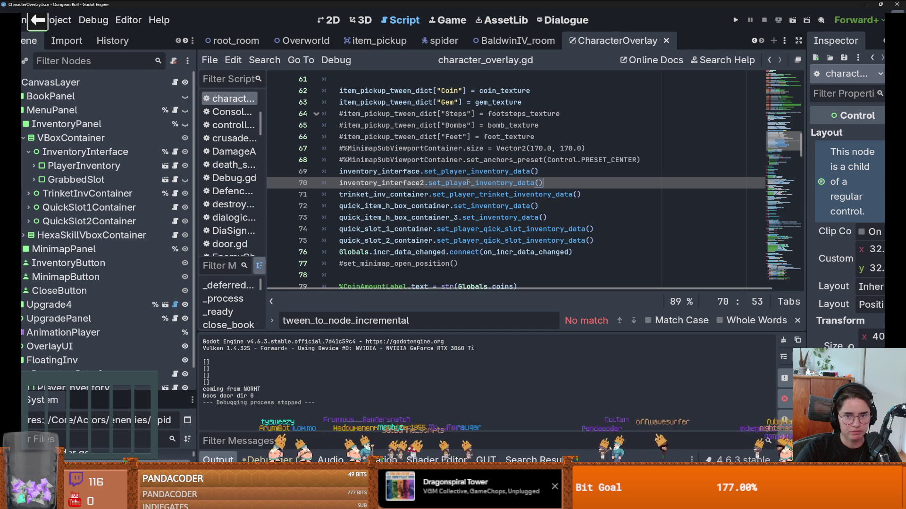
{"action": "key", "text": "ctrl+k"}
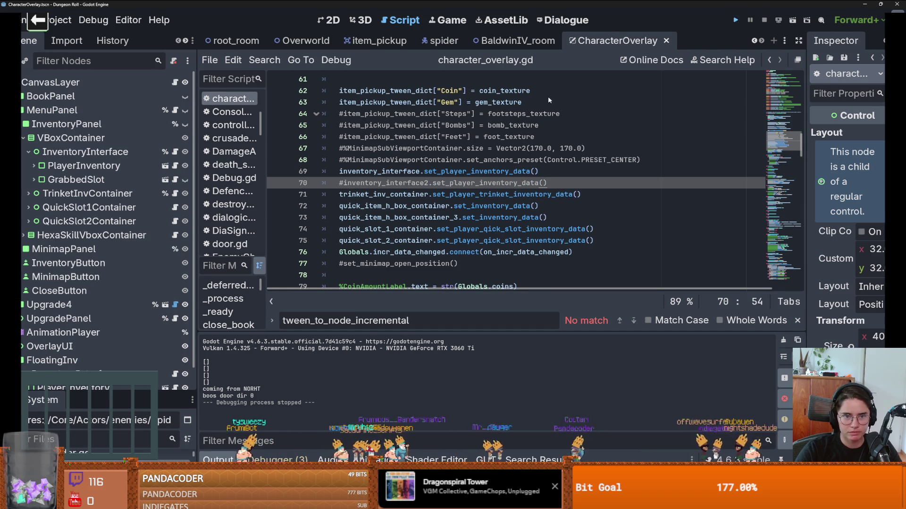
{"action": "key", "text": "F5"}
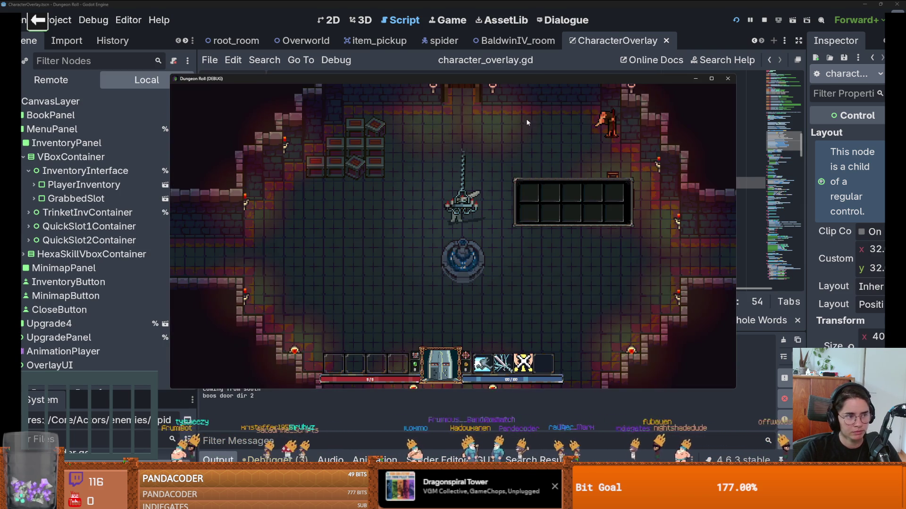
Spawn an item with the spawn_item console command and check the inventory panel
{"action": "key", "text": "grave"}
{"action": "type", "text": "spawn_"}
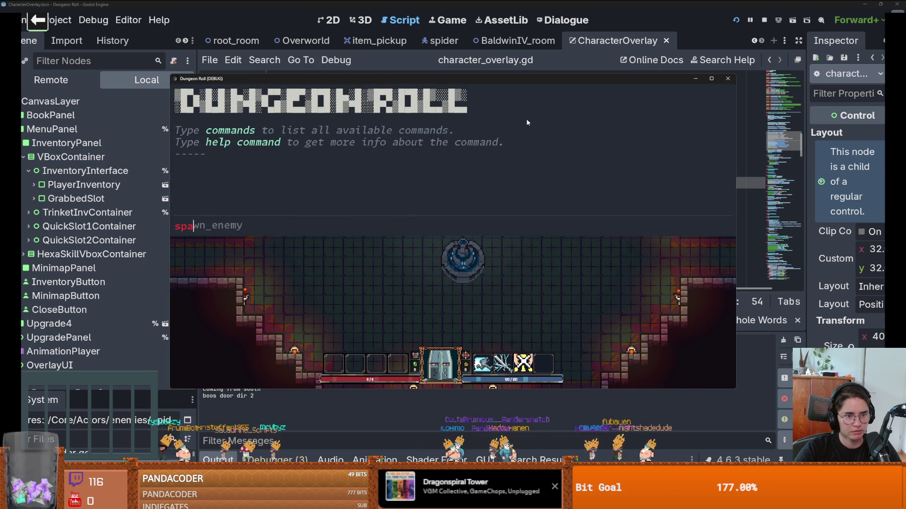
{"action": "type", "text": "item 12 1"}
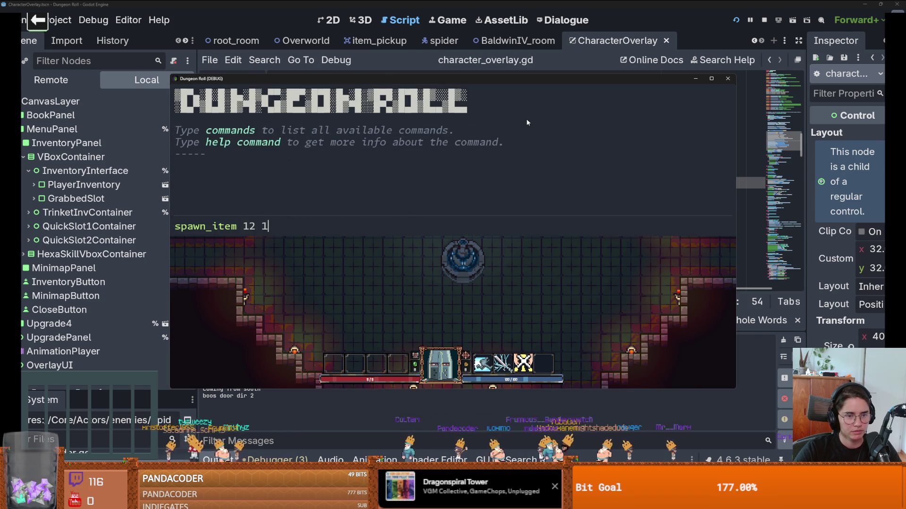
{"action": "key", "text": "Return"}
{"action": "key", "text": "i"}
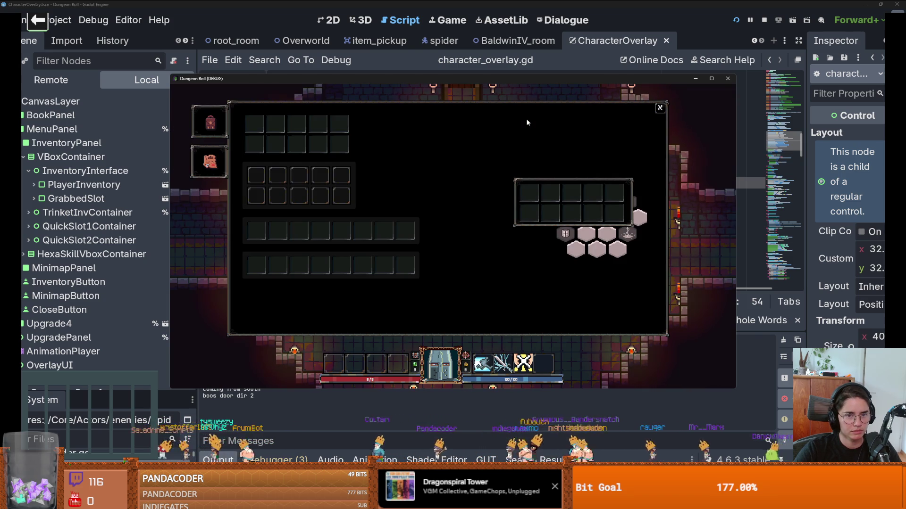
{"action": "key", "text": "i"}
{"action": "key", "text": "i"}
{"action": "key", "text": "i"}
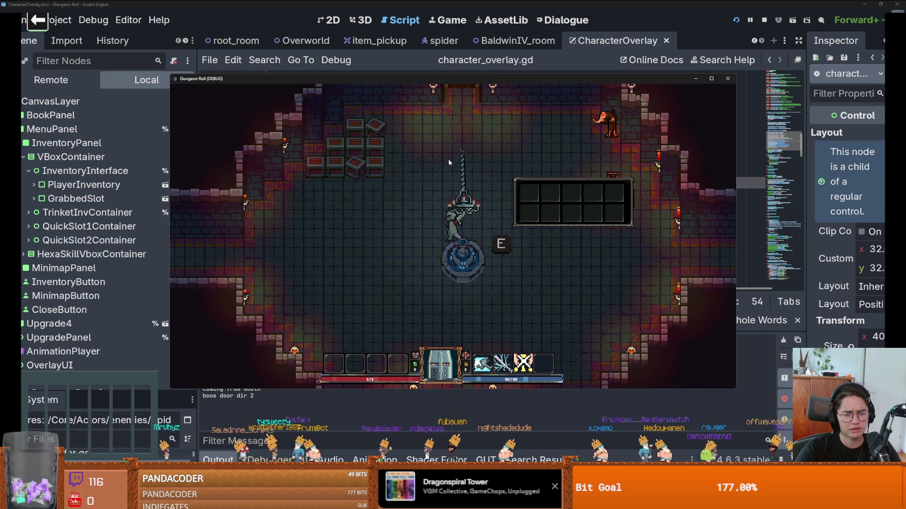
Walk the character to the crates and break them with sword swings
{"action": "key", "text": "a"}
{"action": "key", "text": "w"}
{"action": "left_click", "coordinate": [328, 193]}
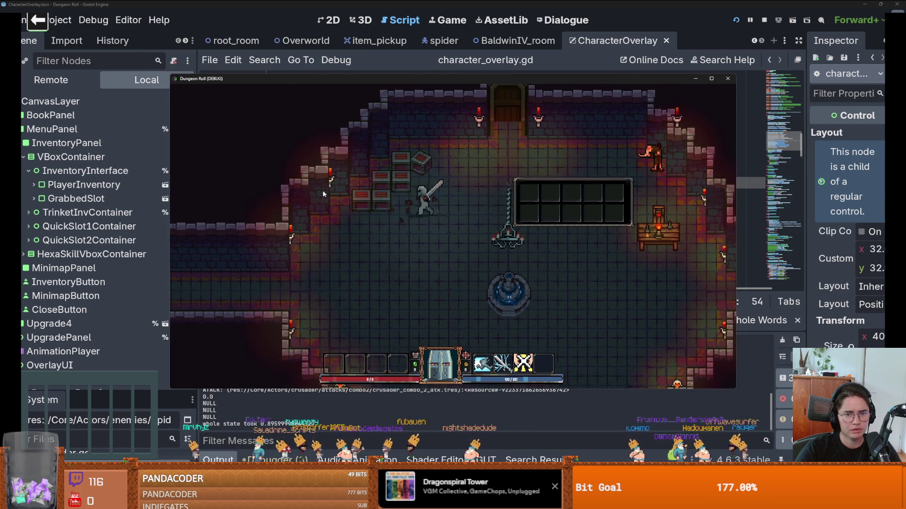
{"action": "key", "text": "w"}
{"action": "left_click", "coordinate": [319, 188]}
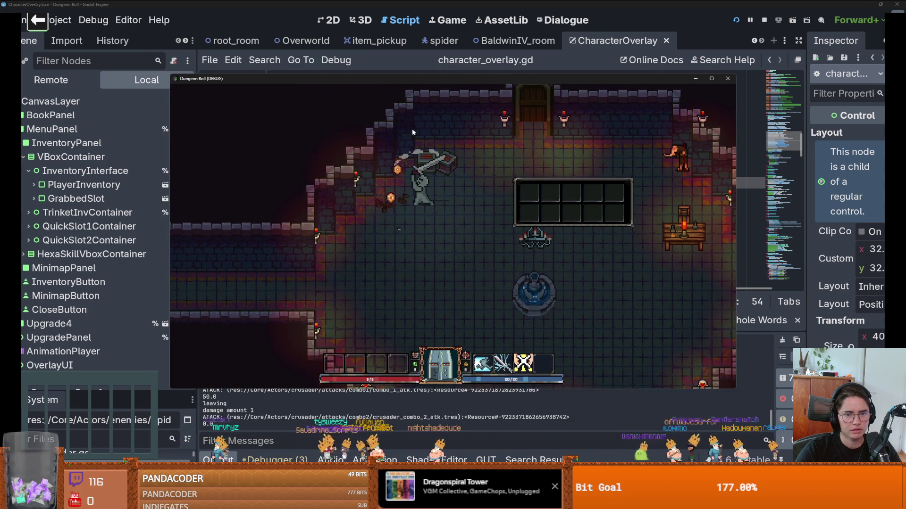
{"action": "key", "text": "a"}
{"action": "key", "text": "s"}
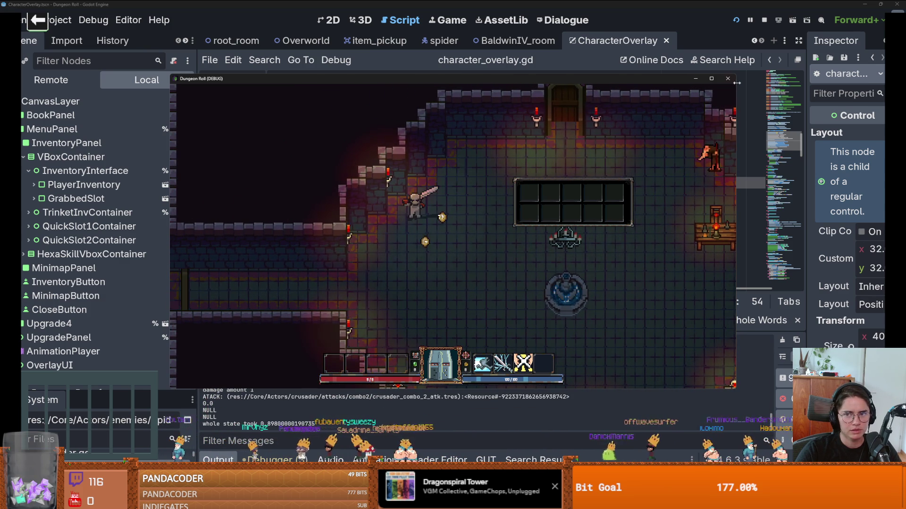
Stop the game, uncomment line 70 of character_overlay.gd, and run again
{"action": "left_click", "coordinate": [727, 81]}
{"action": "left_click", "coordinate": [343, 183]}
{"action": "key", "text": "BackSpace"}
{"action": "left_click", "coordinate": [736, 19]}
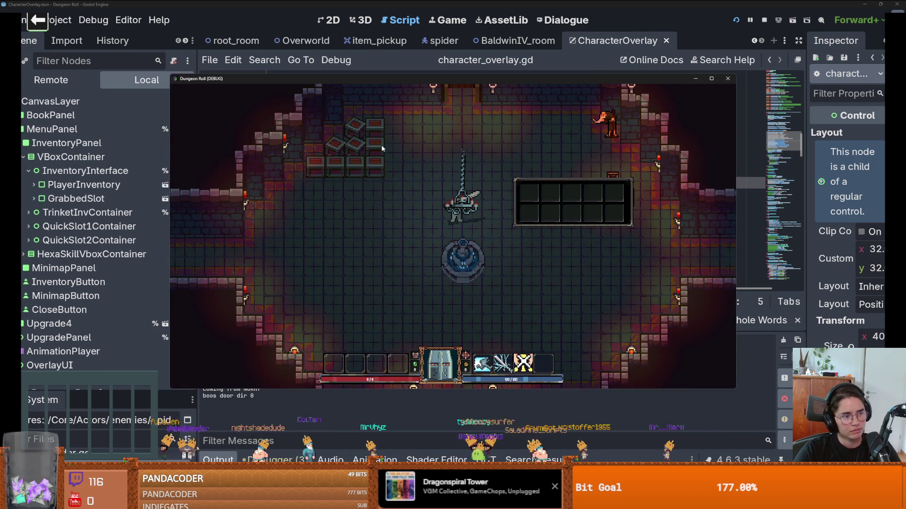
Walk the character around the room, swinging the sword, and head to the fountain
{"action": "key", "text": "w"}
{"action": "key", "text": "a"}
{"action": "left_click", "coordinate": [333, 187]}
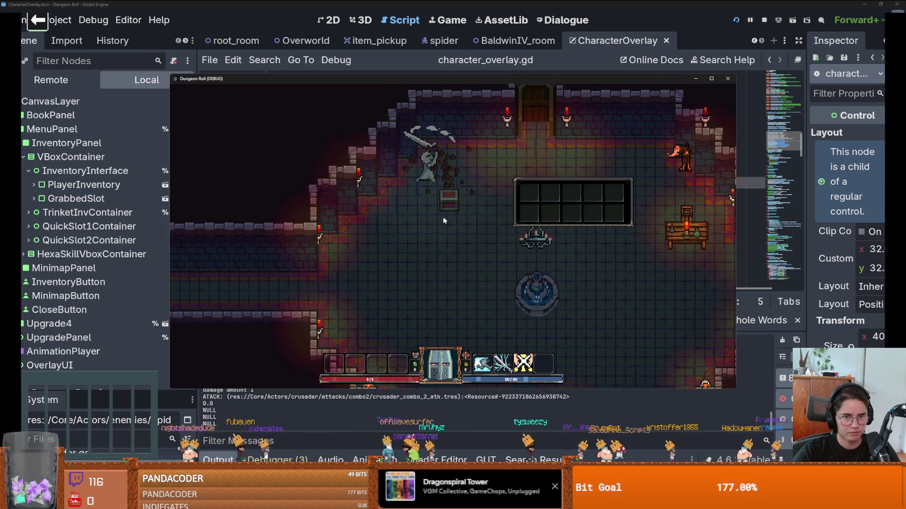
{"action": "left_click", "coordinate": [434, 221]}
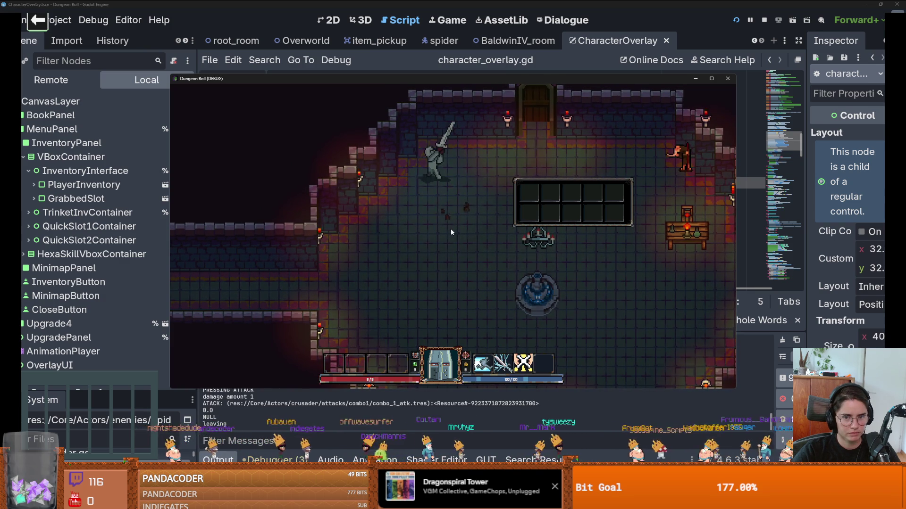
{"action": "key", "text": "s"}
{"action": "key", "text": "d"}
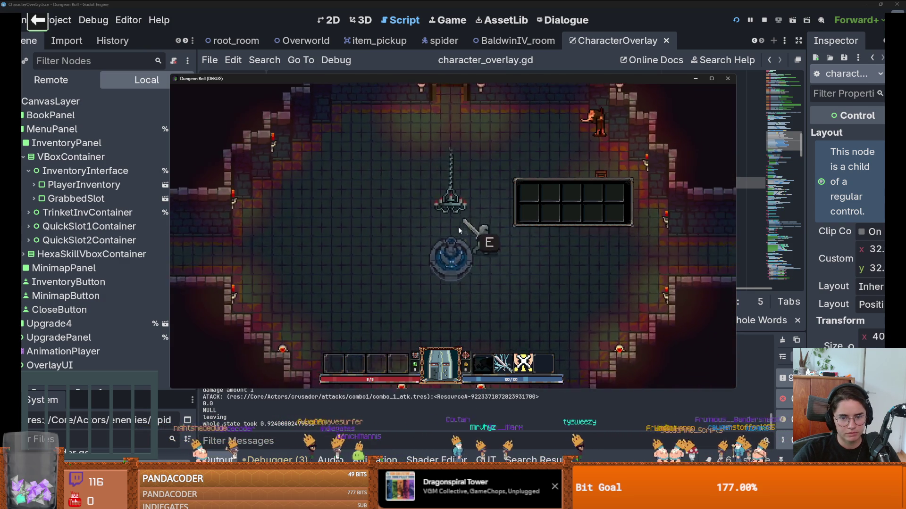
{"action": "key", "text": "d"}
{"action": "key", "text": "s"}
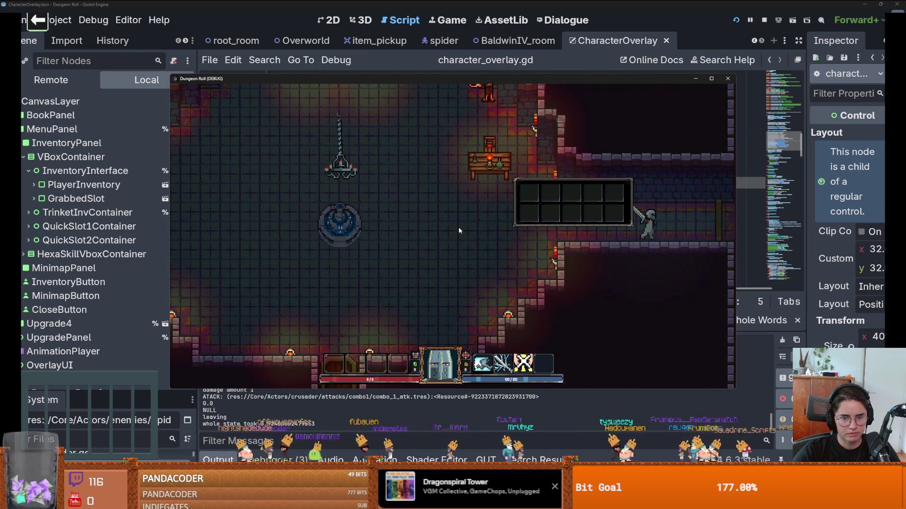
Travel to the tavern using the fountain's debug room list
{"action": "key", "text": "e"}
{"action": "left_click", "coordinate": [428, 269]}
{"action": "scroll", "coordinate": [473, 320], "scroll_direction": "down", "scroll_amount": 5}
{"action": "scroll", "coordinate": [473, 320], "scroll_direction": "down", "scroll_amount": 2}
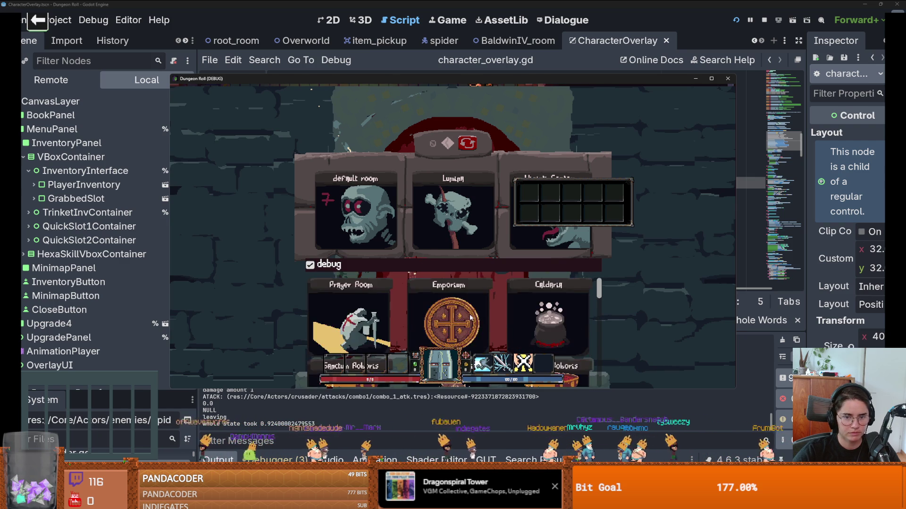
{"action": "left_click", "coordinate": [470, 317]}
Walk through the tavern and break the crate with the sword
{"action": "key", "text": "d"}
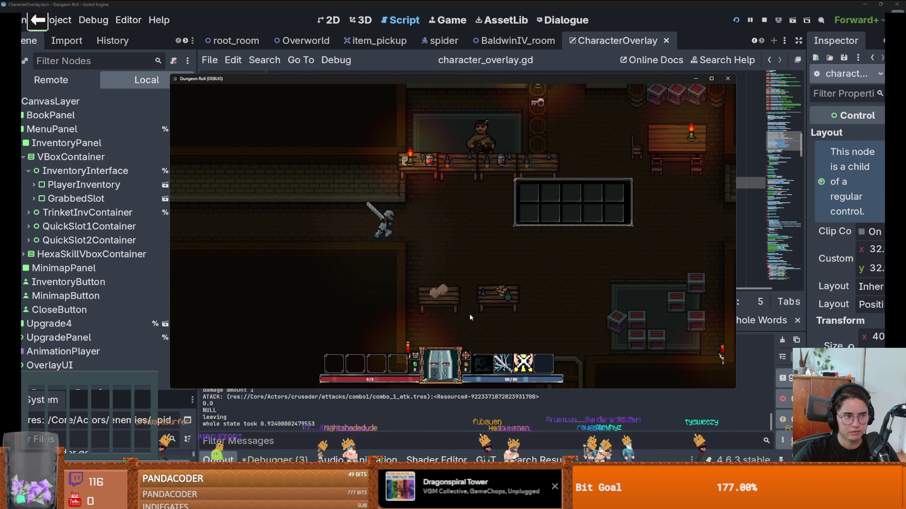
{"action": "key", "text": "w"}
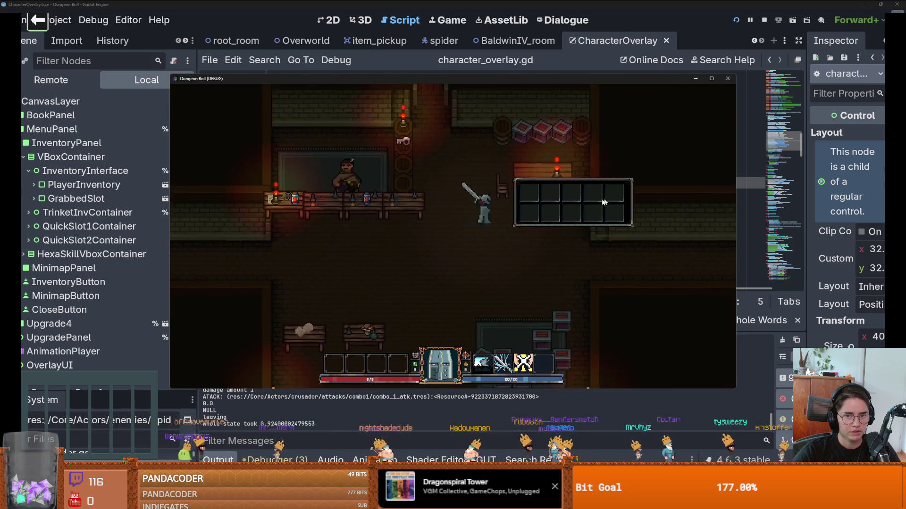
{"action": "left_click", "coordinate": [463, 147]}
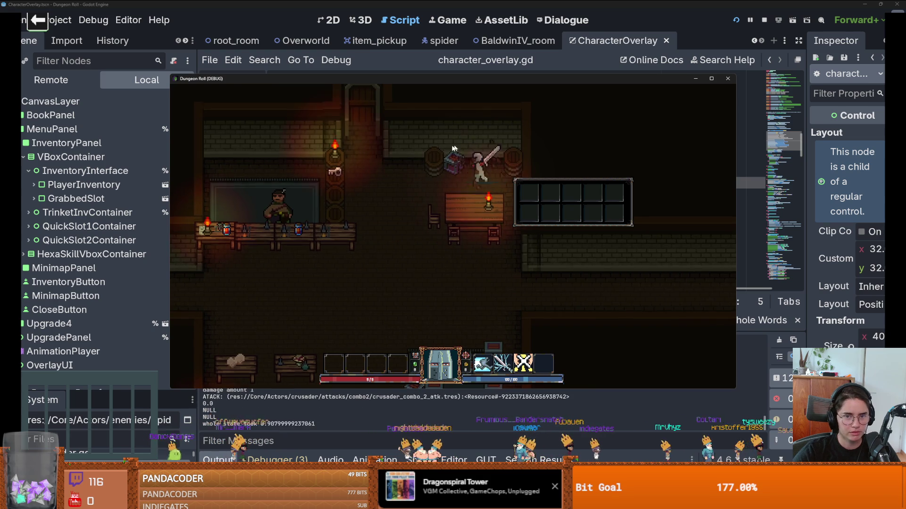
{"action": "key", "text": "a"}
{"action": "key", "text": "s"}
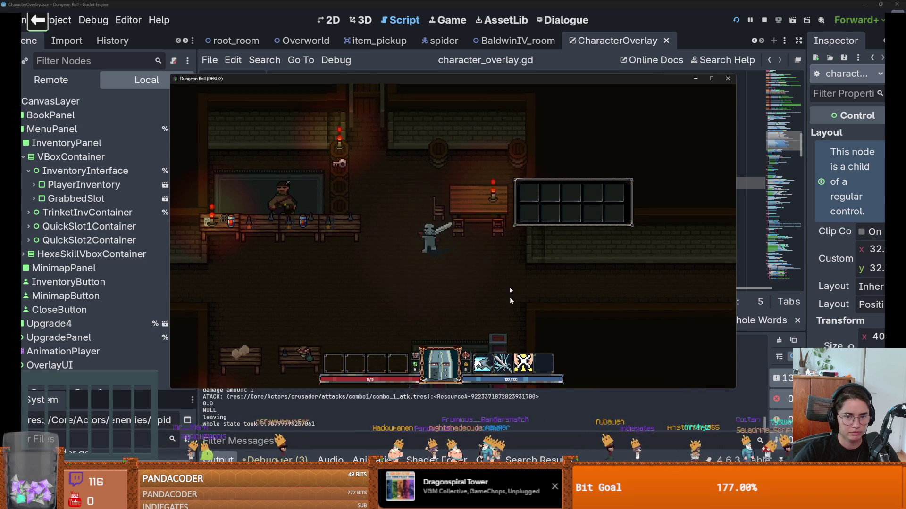
{"action": "left_click", "coordinate": [486, 319]}
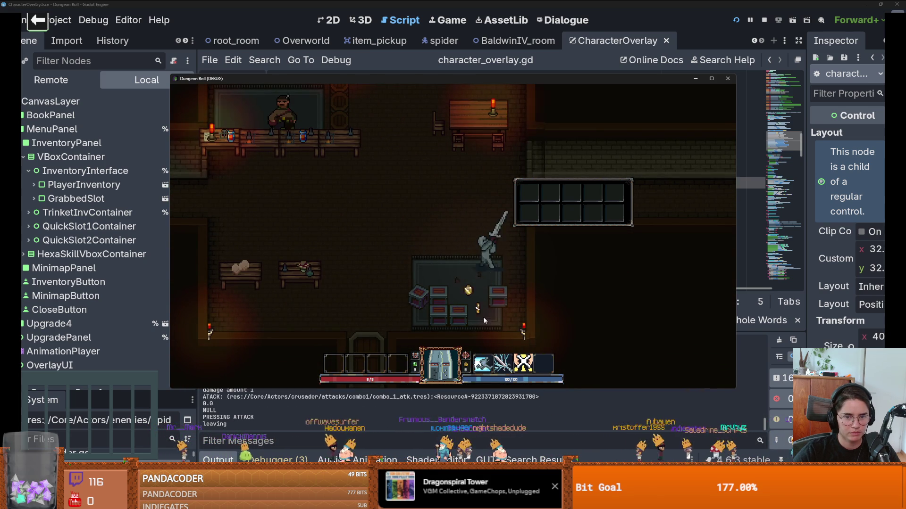
{"action": "left_click", "coordinate": [396, 300]}
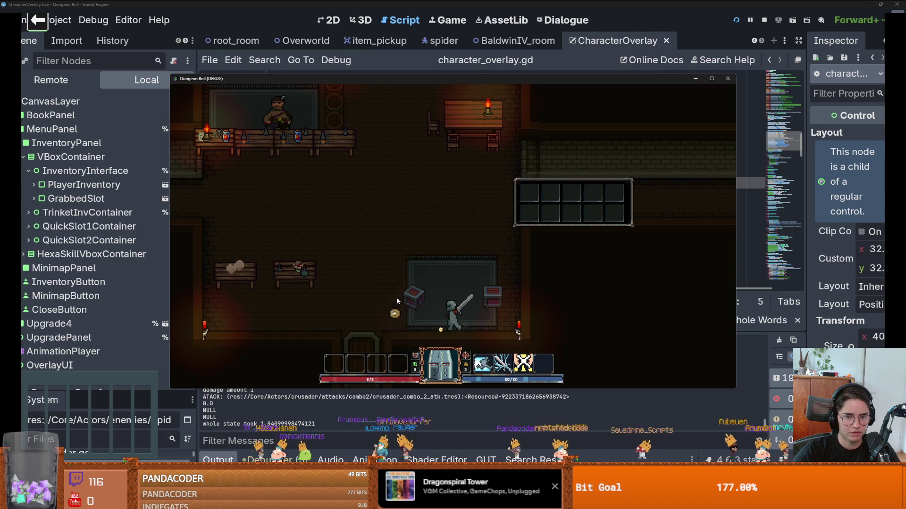
Buy the Amanita Muscaria and Spider Eggs from the shop, checking the inventory after each
{"action": "key", "text": "a"}
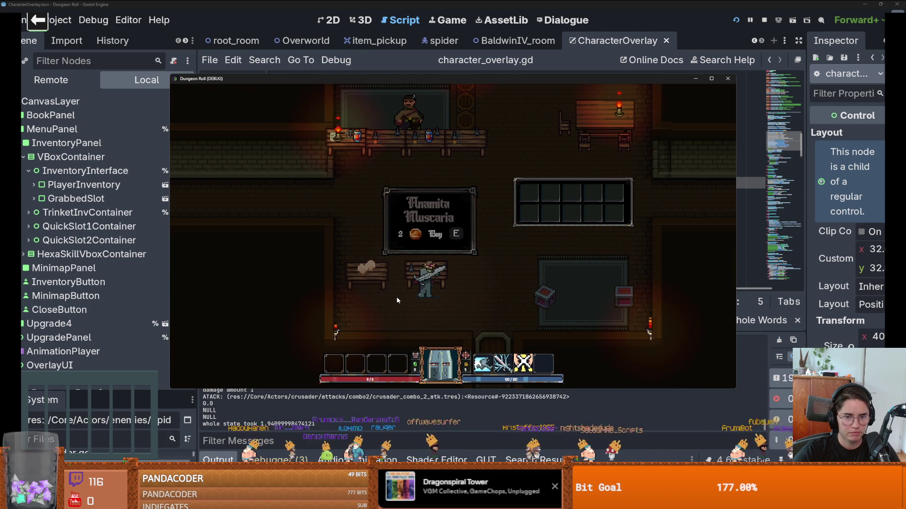
{"action": "key", "text": "e"}
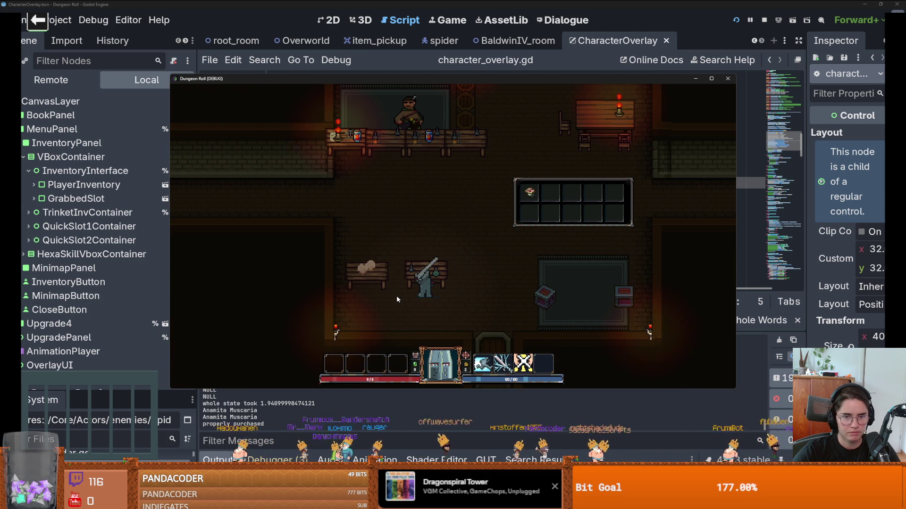
{"action": "key", "text": "i"}
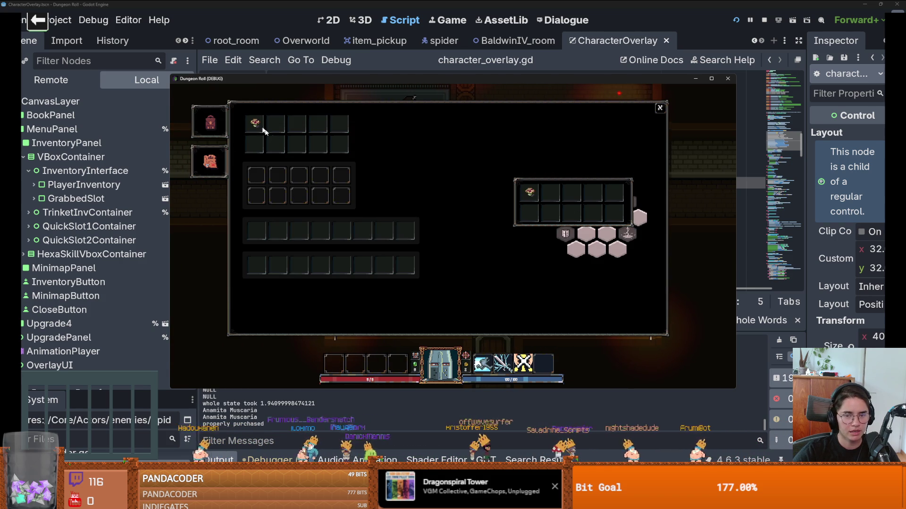
{"action": "key", "text": "i"}
{"action": "key", "text": "a"}
{"action": "key", "text": "e"}
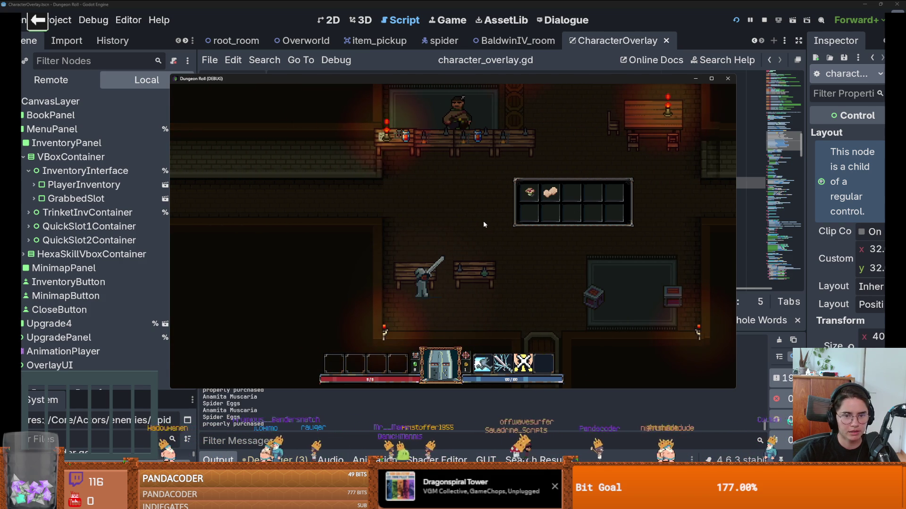
{"action": "key", "text": "i"}
{"action": "key", "text": "i"}
{"action": "key", "text": "s"}
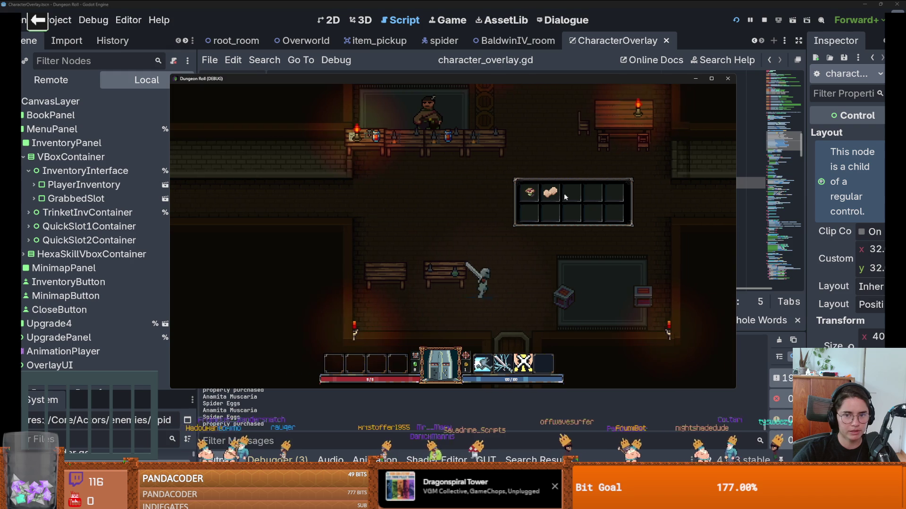
Move the mushroom between slots in the second inventory grid, then open the full inventory
{"action": "left_click", "coordinate": [529, 194]}
{"action": "left_click", "coordinate": [529, 193]}
{"action": "left_click", "coordinate": [529, 193]}
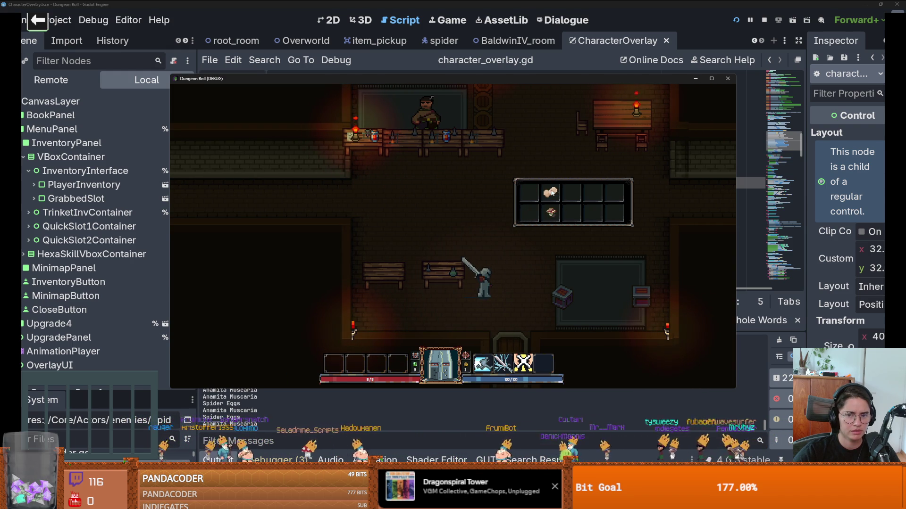
{"action": "left_click", "coordinate": [543, 216]}
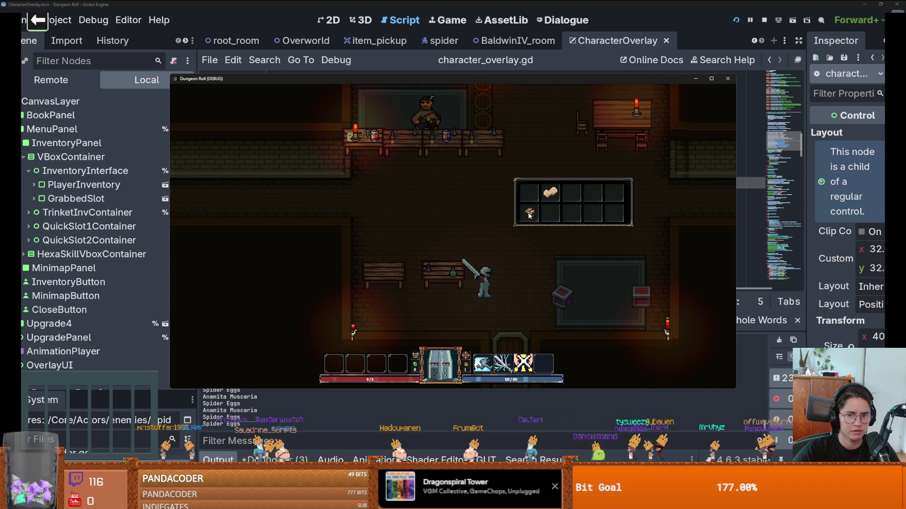
{"action": "left_click", "coordinate": [529, 195]}
{"action": "key", "text": "i"}
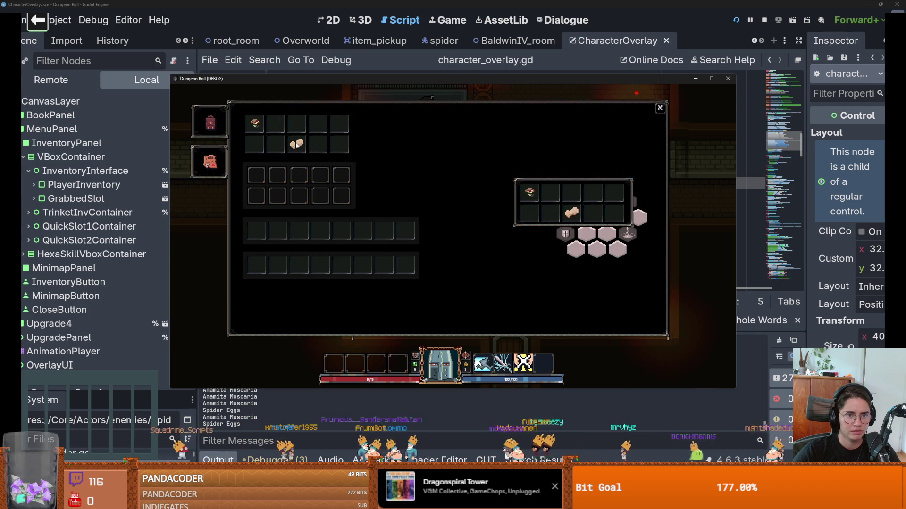
Shuffle the Spider Eggs through several slots, leave them bottom-row first, and close the inventory
{"action": "left_click", "coordinate": [298, 125]}
{"action": "left_click", "coordinate": [298, 127]}
{"action": "left_click", "coordinate": [297, 142]}
{"action": "left_click", "coordinate": [317, 145]}
{"action": "left_click", "coordinate": [319, 142]}
{"action": "left_click", "coordinate": [320, 126]}
{"action": "left_click", "coordinate": [319, 128]}
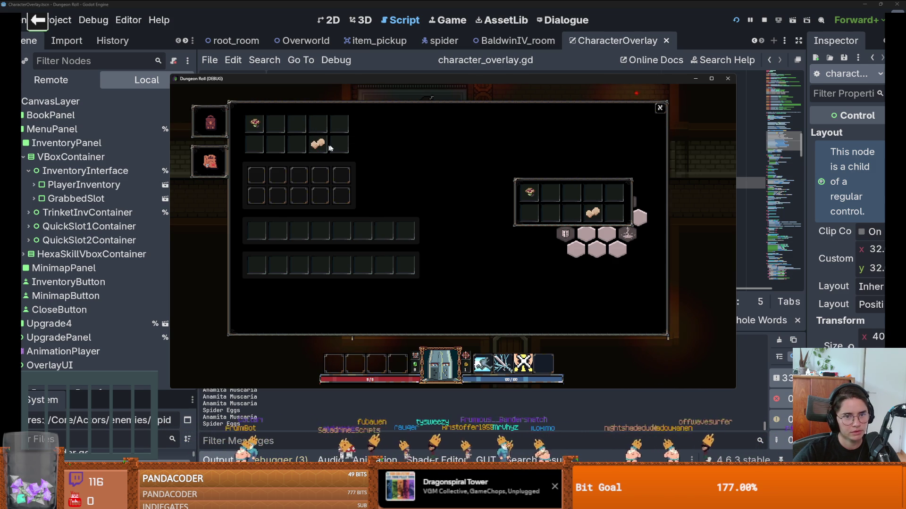
{"action": "left_click", "coordinate": [318, 143]}
{"action": "left_click", "coordinate": [299, 145]}
{"action": "left_click", "coordinate": [298, 145]}
{"action": "left_click", "coordinate": [263, 144]}
{"action": "key", "text": "i"}
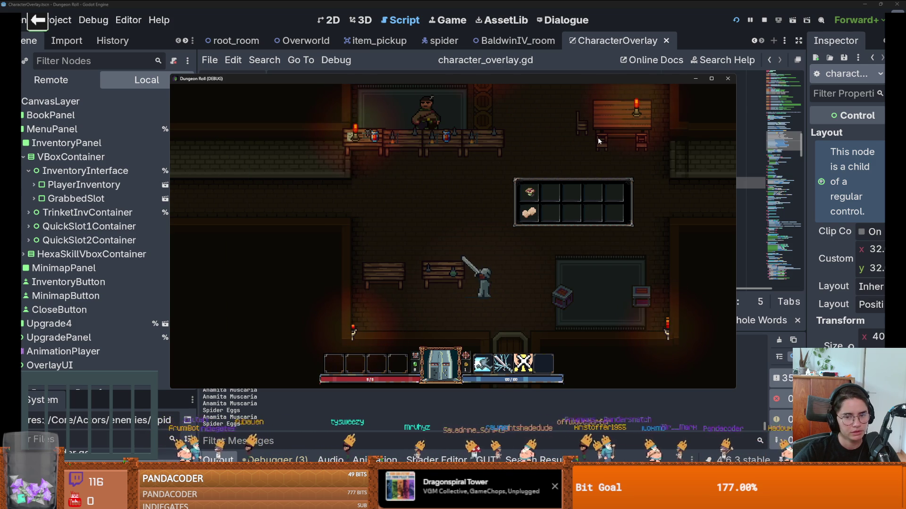
Move the Spider Eggs to the second bottom-row slot, then walk to the door and dismiss its unlock prompt
{"action": "left_click", "coordinate": [533, 210]}
{"action": "left_click", "coordinate": [548, 208]}
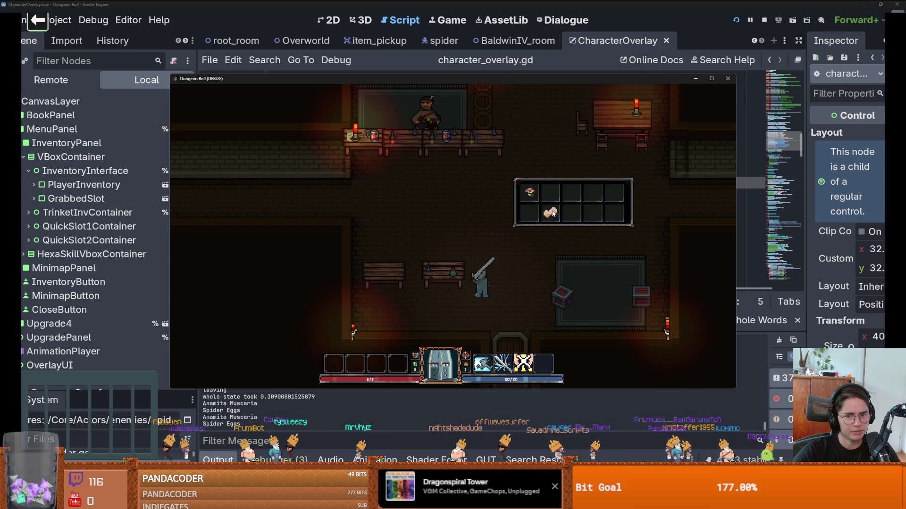
{"action": "key", "text": "i"}
{"action": "key", "text": "i"}
{"action": "key", "text": "d"}
{"action": "key", "text": "w"}
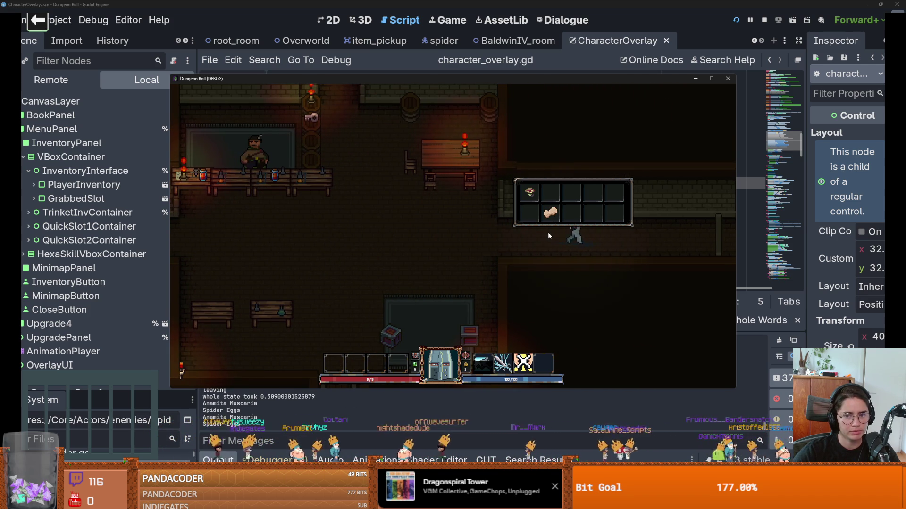
{"action": "key", "text": "d"}
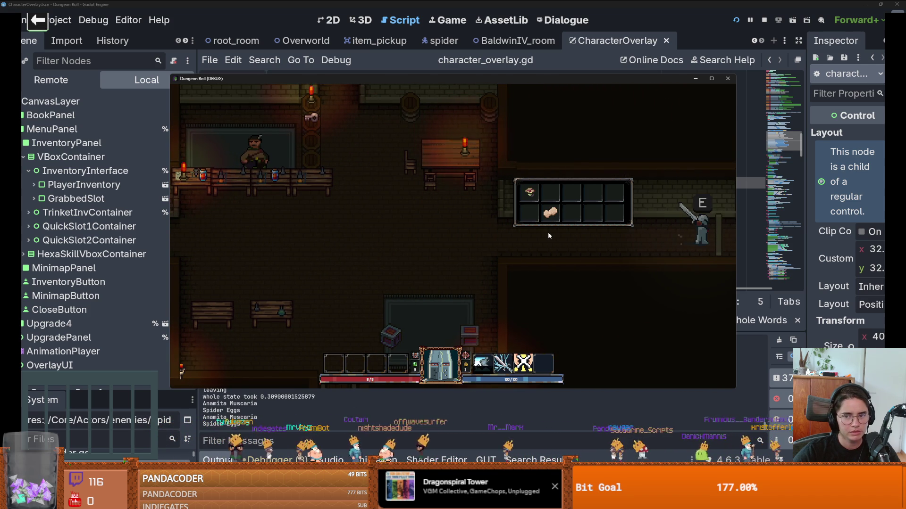
{"action": "key", "text": "e"}
{"action": "left_click", "coordinate": [470, 255]}
Walk back and travel to another room through the debug room selection
{"action": "key", "text": "a"}
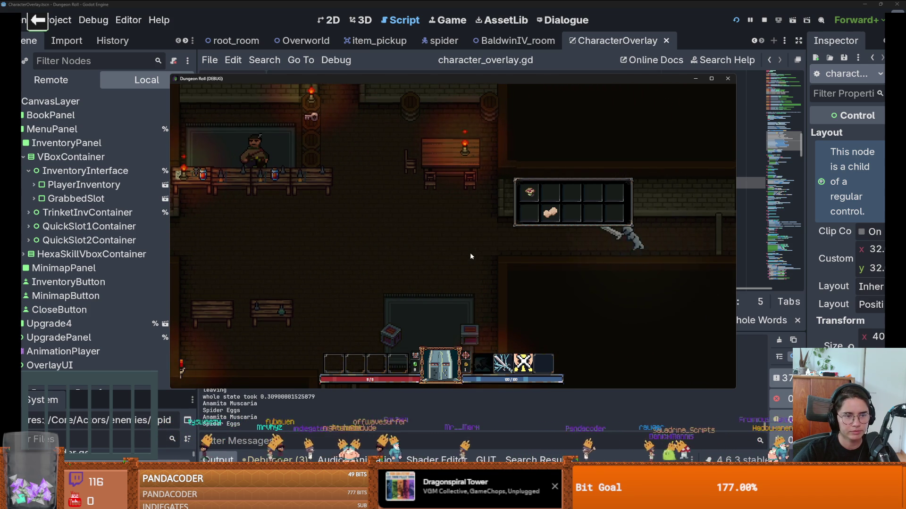
{"action": "key", "text": "s"}
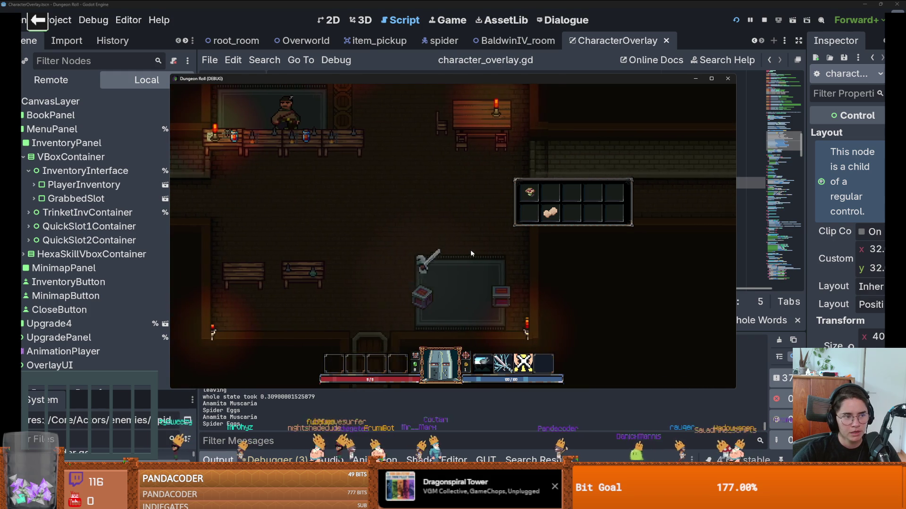
{"action": "key", "text": "e"}
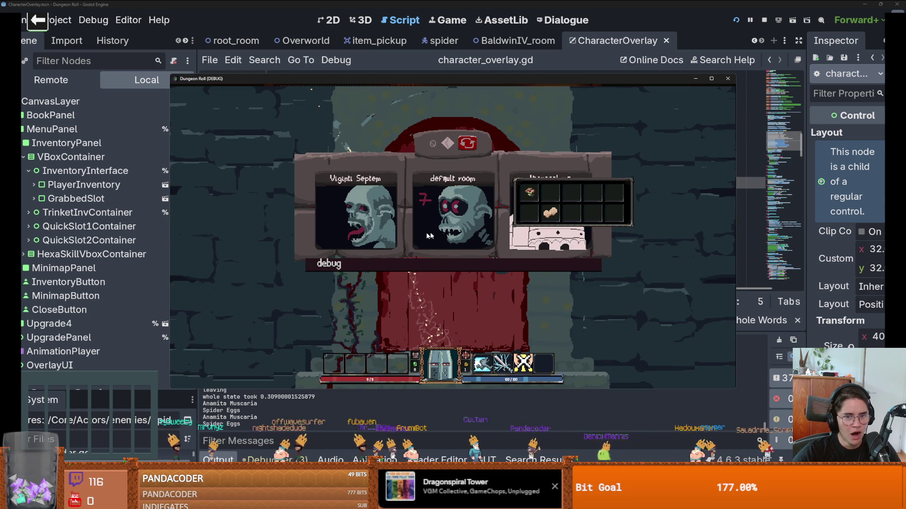
{"action": "left_click", "coordinate": [421, 238]}
{"action": "left_click", "coordinate": [541, 325]}
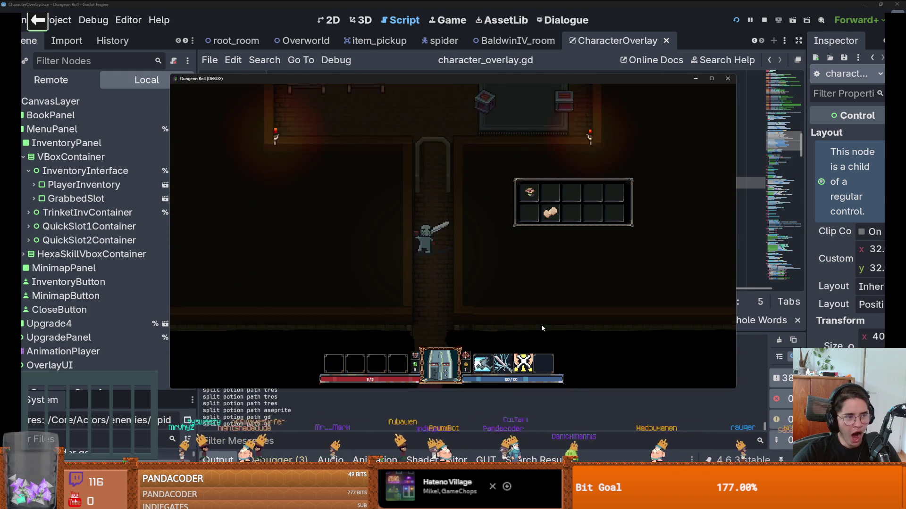
{"action": "key", "text": "s"}
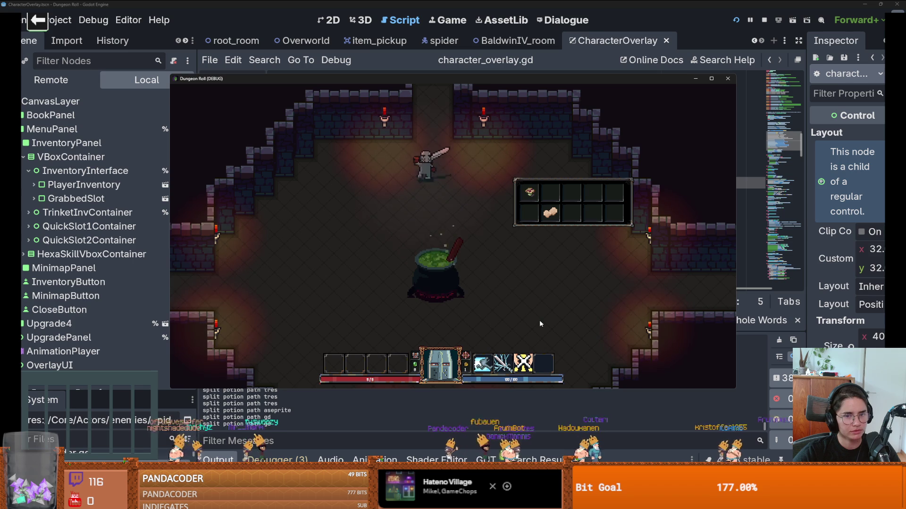
Walk to the cauldron, drop the Spider Eggs and Amanita Muscaria, and stop the game
{"action": "key", "text": "s"}
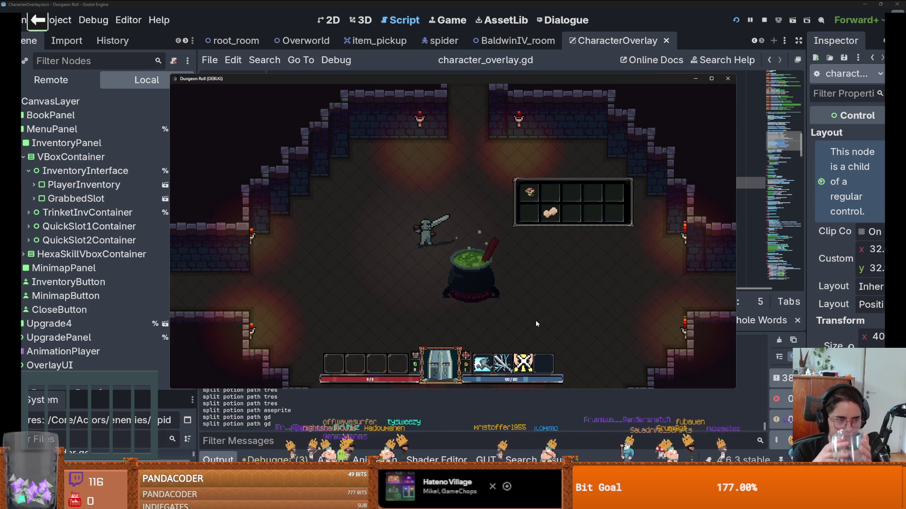
{"action": "key", "text": "d"}
{"action": "left_click", "coordinate": [472, 258]}
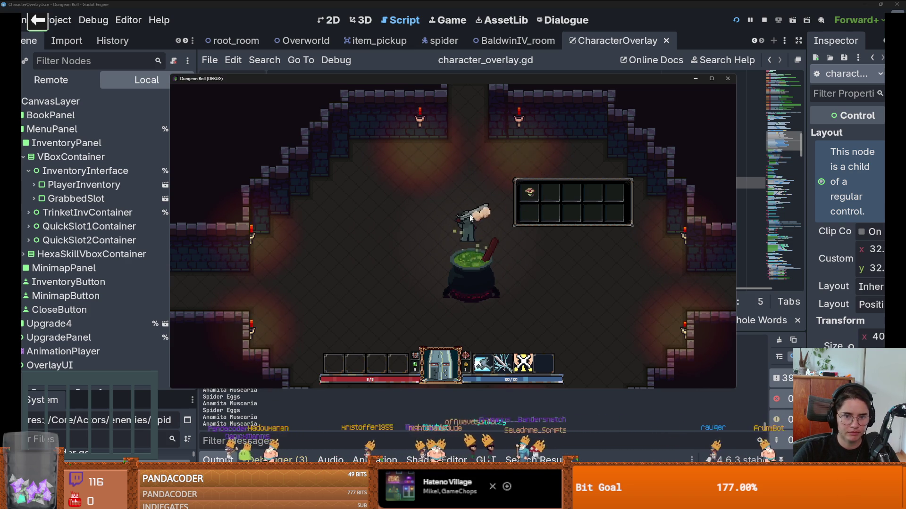
{"action": "key", "text": "d"}
{"action": "left_click", "coordinate": [532, 195]}
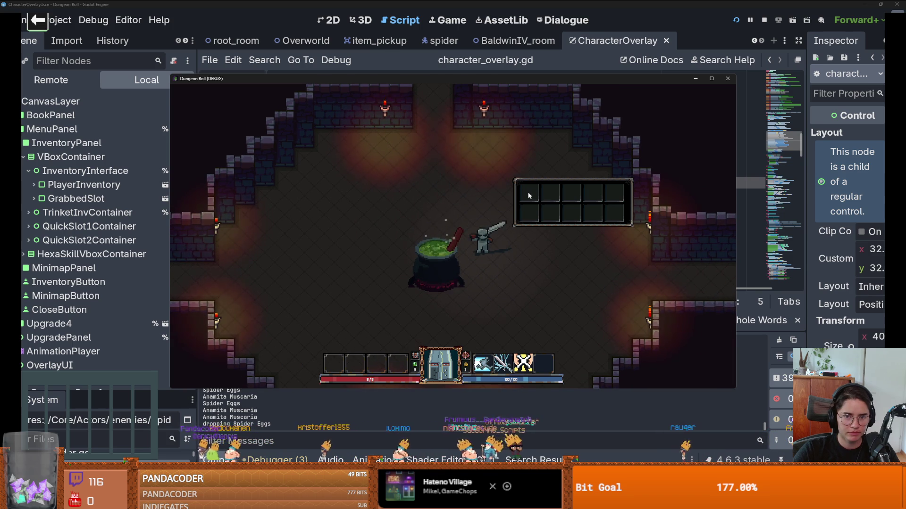
{"action": "left_click", "coordinate": [524, 196]}
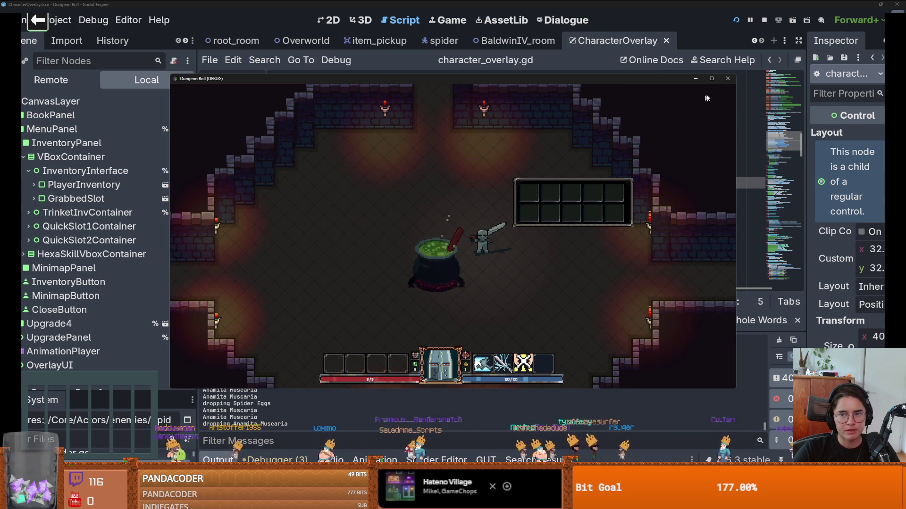
{"action": "key", "text": "s"}
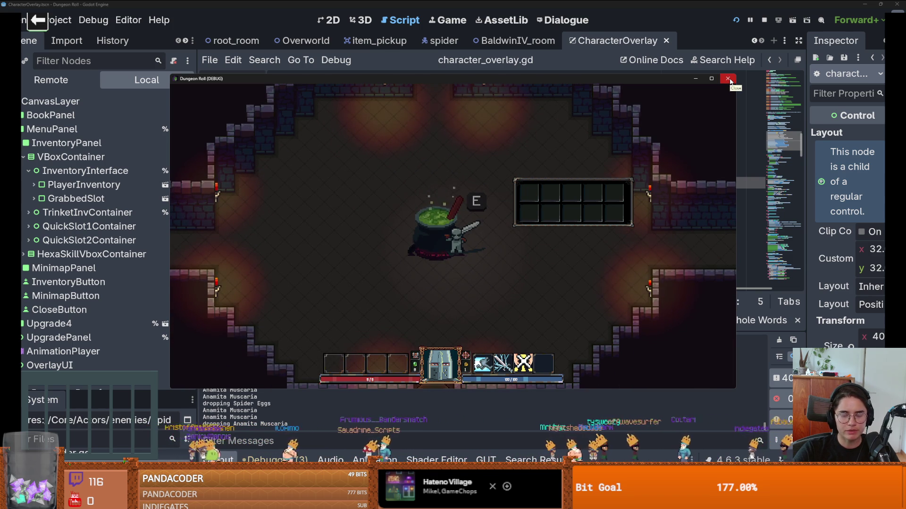
{"action": "left_click", "coordinate": [730, 81]}
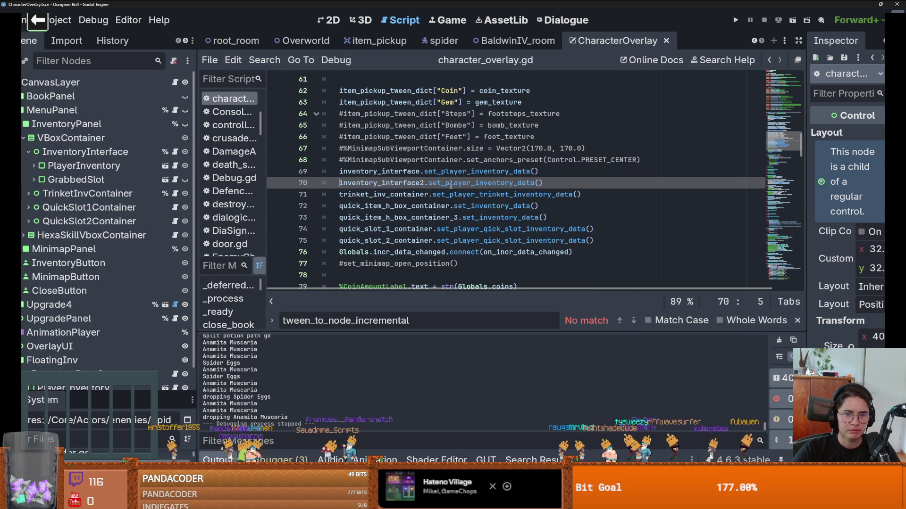
Open the second InventoryInterface's inventory_ui.gd script from the Scene dock
{"action": "scroll", "coordinate": [184, 343], "scroll_direction": "down", "scroll_amount": 1}
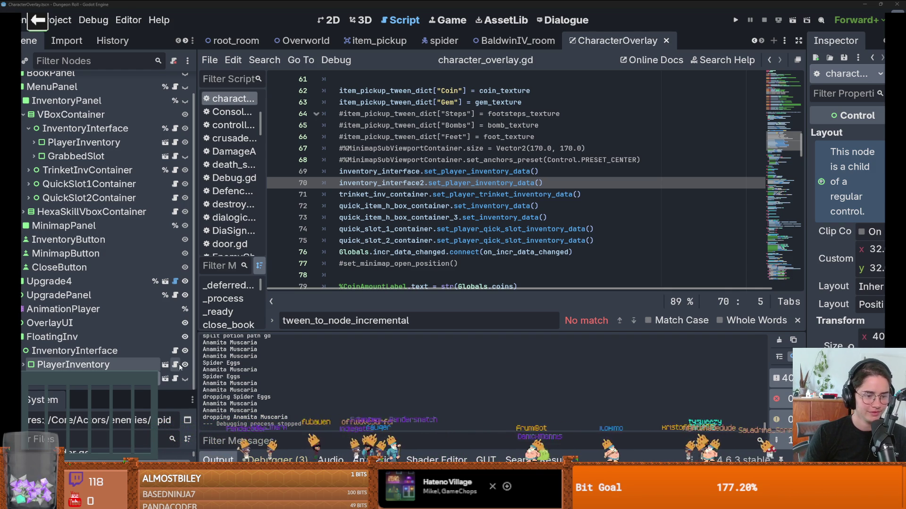
{"action": "left_click", "coordinate": [175, 352]}
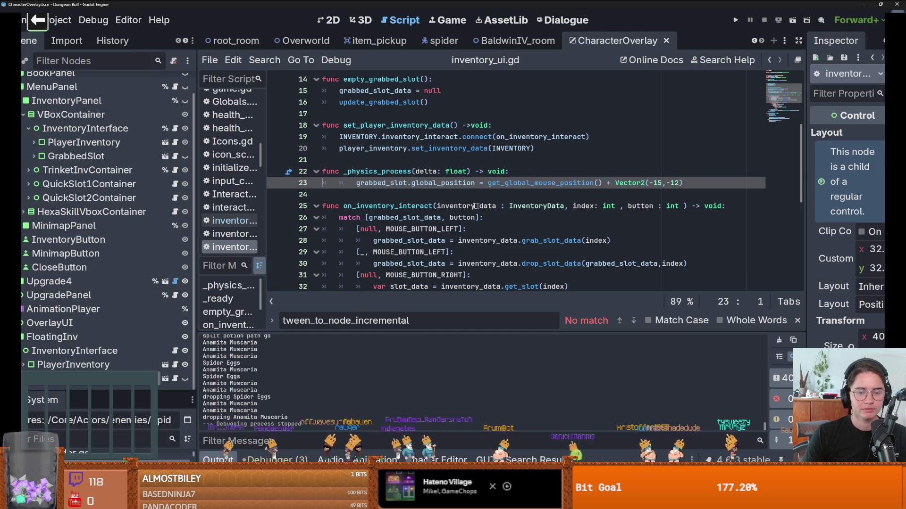
Scroll to on_inventory_interact in inventory_ui.gd and highlight its uses to examine the BookData handling
{"action": "scroll", "coordinate": [454, 215], "scroll_direction": "up", "scroll_amount": 2}
{"action": "scroll", "coordinate": [453, 215], "scroll_direction": "up", "scroll_amount": 1}
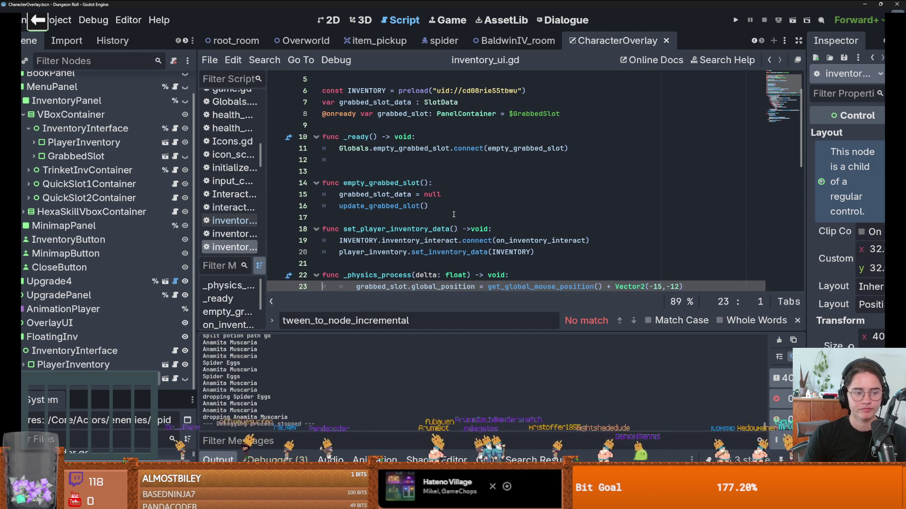
{"action": "scroll", "coordinate": [453, 215], "scroll_direction": "down", "scroll_amount": 2}
{"action": "scroll", "coordinate": [454, 215], "scroll_direction": "down", "scroll_amount": 1}
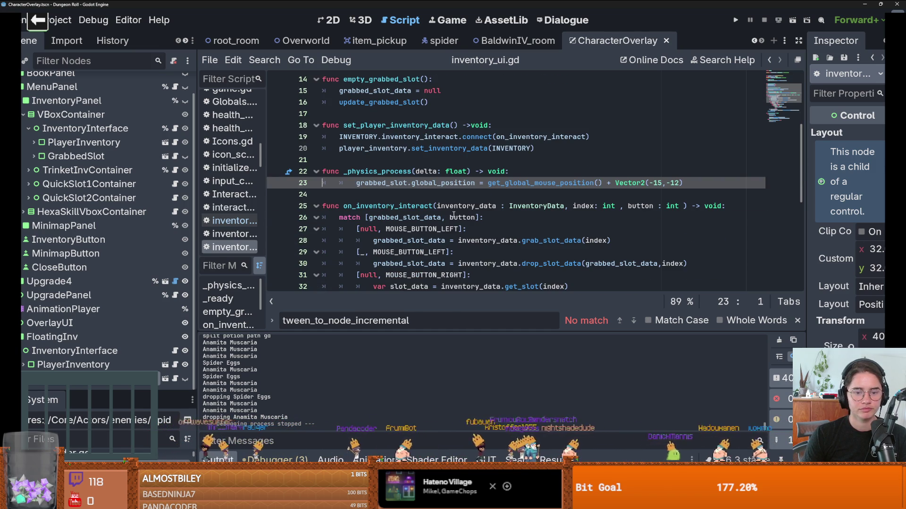
{"action": "double_click", "coordinate": [406, 207]}
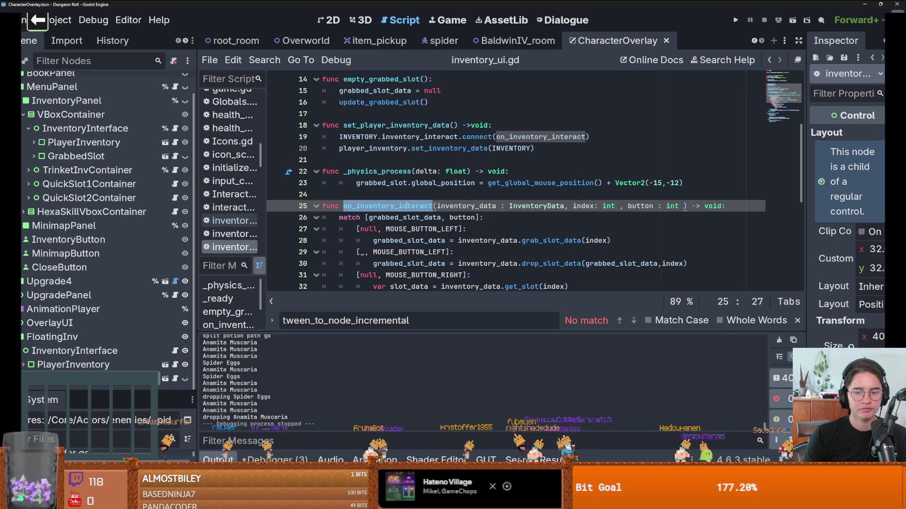
{"action": "left_click", "coordinate": [406, 206]}
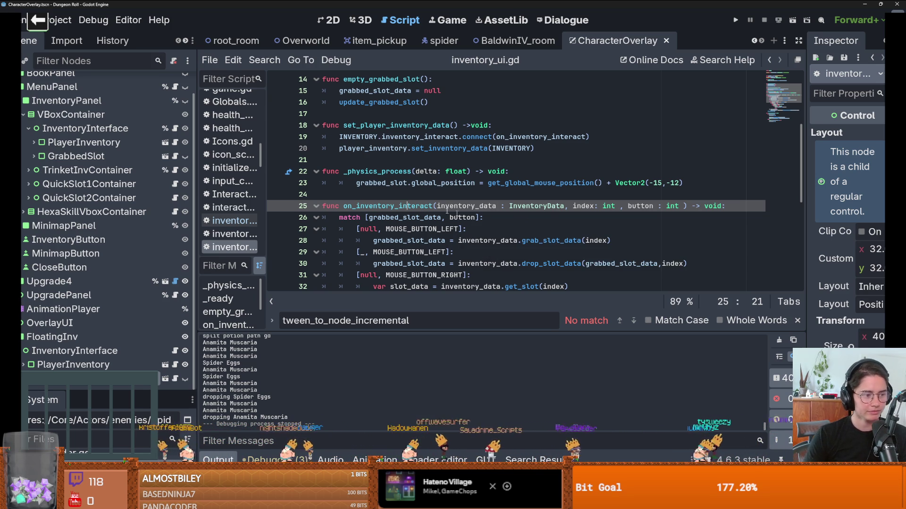
{"action": "scroll", "coordinate": [430, 231], "scroll_direction": "down", "scroll_amount": 2}
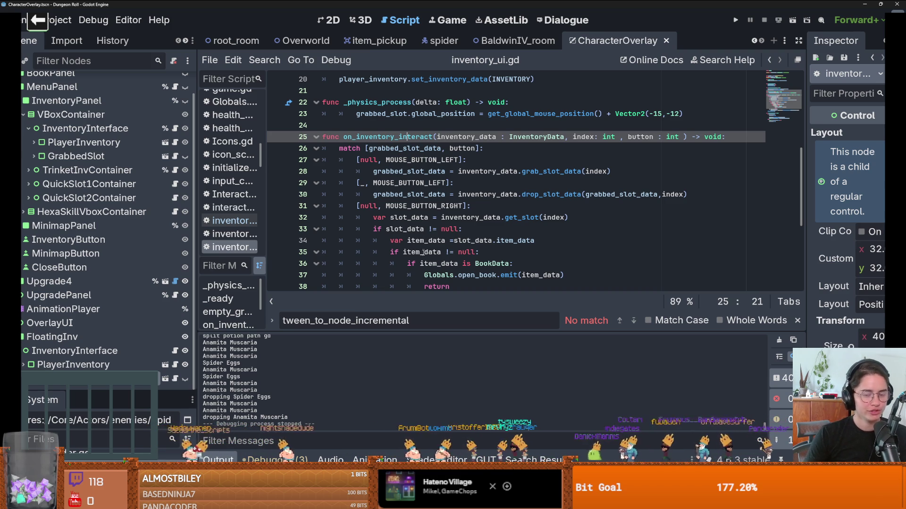
{"action": "scroll", "coordinate": [432, 231], "scroll_direction": "up", "scroll_amount": 1}
{"action": "scroll", "coordinate": [436, 222], "scroll_direction": "down", "scroll_amount": 1}
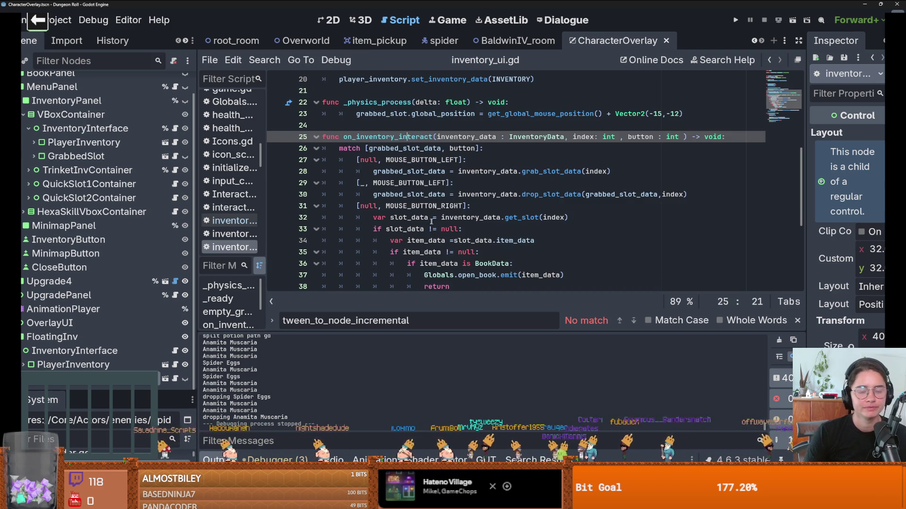
{"action": "mouse_move", "coordinate": [441, 198]}
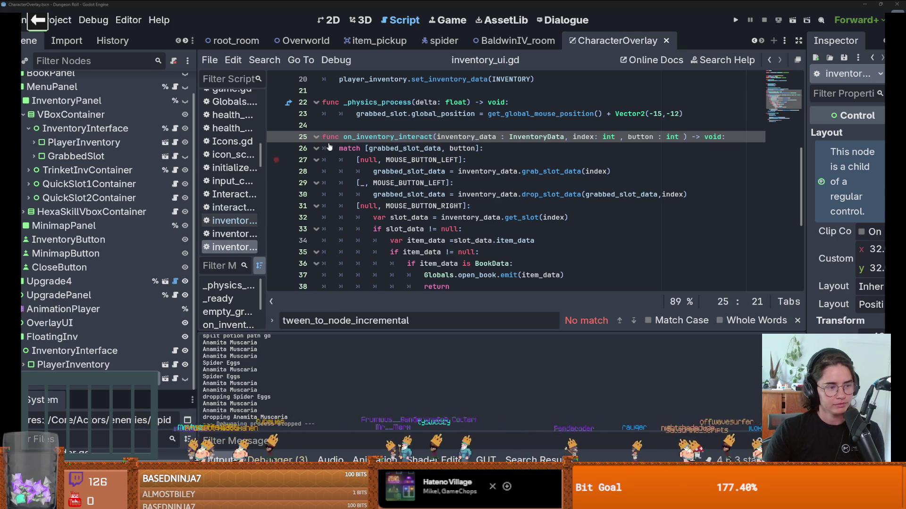
Save the scene and script, then scroll up to the top of inventory_ui.gd
{"action": "left_click", "coordinate": [429, 195]}
{"action": "key", "text": "ctrl+s"}
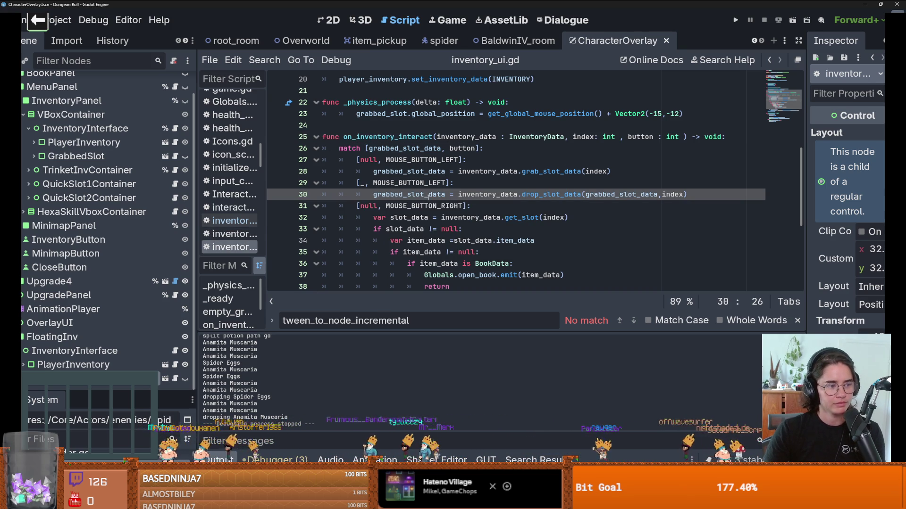
{"action": "scroll", "coordinate": [515, 179], "scroll_direction": "up", "scroll_amount": 2}
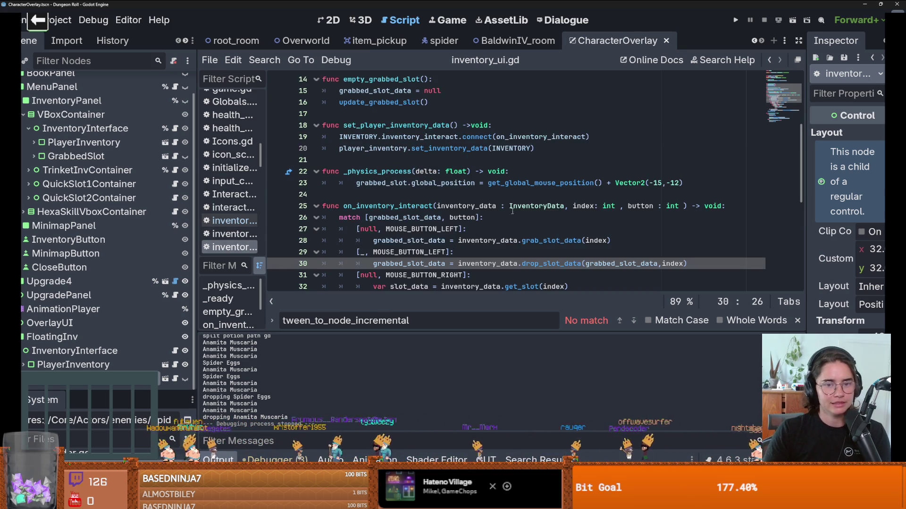
{"action": "left_click", "coordinate": [372, 194]}
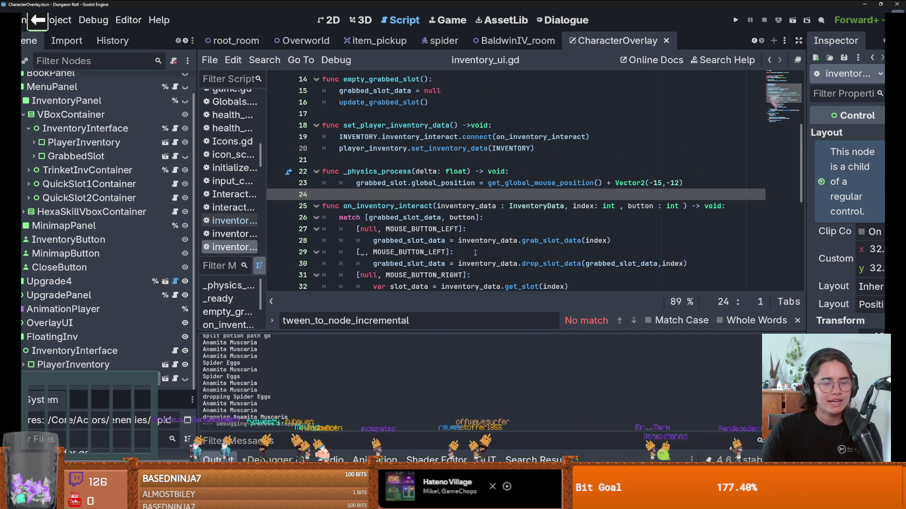
{"action": "scroll", "coordinate": [471, 240], "scroll_direction": "up", "scroll_amount": 3}
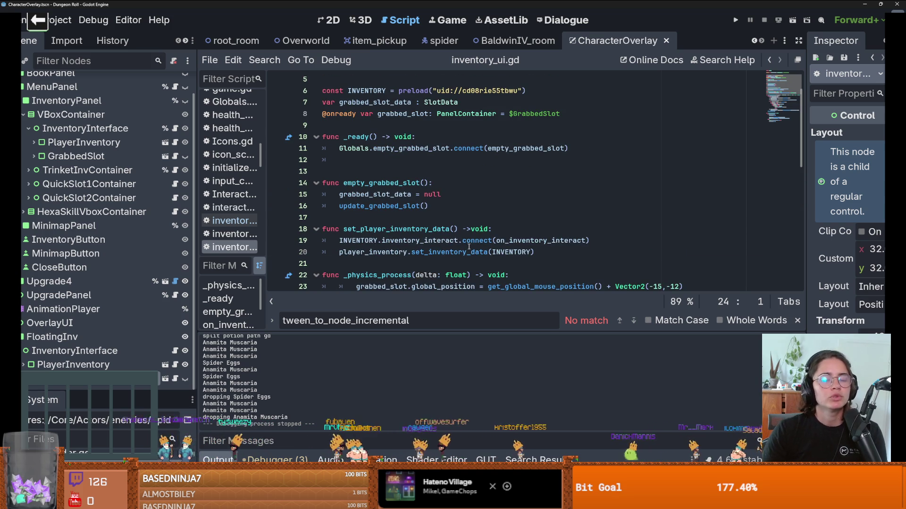
{"action": "scroll", "coordinate": [401, 174], "scroll_direction": "up", "scroll_amount": 2}
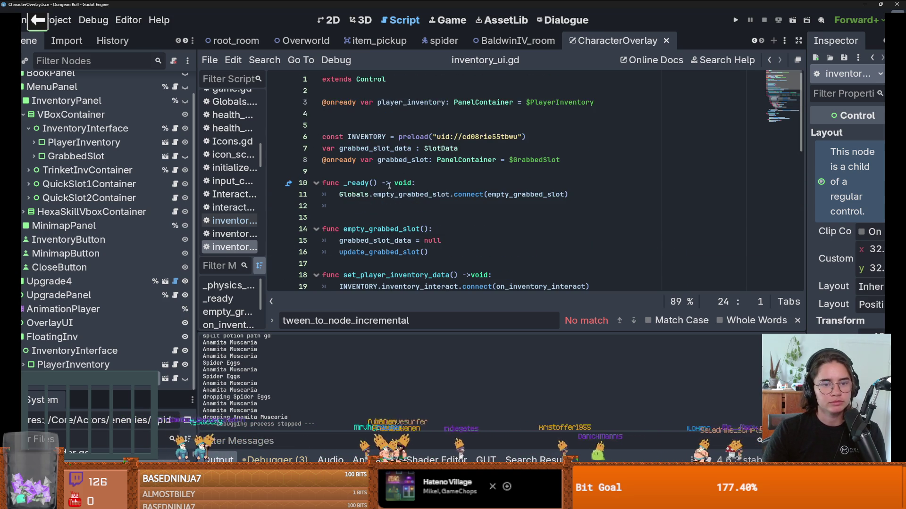
{"action": "left_click_drag", "start_coordinate": [355, 162], "coordinate": [280, 160]}
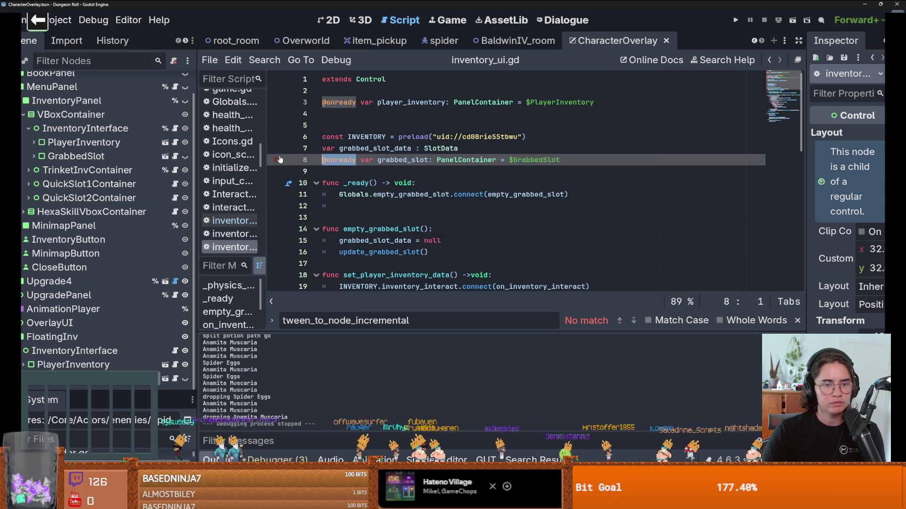
{"action": "type", "text": "@export"}
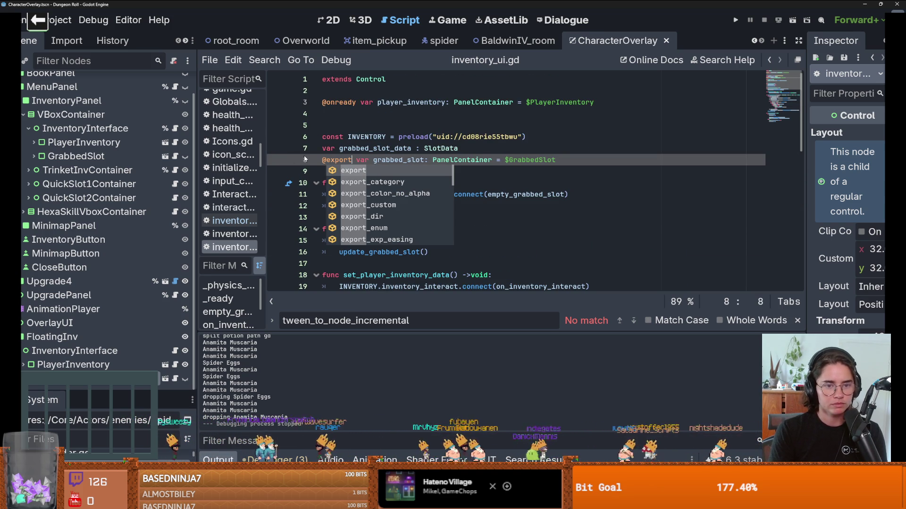
{"action": "left_click_drag", "start_coordinate": [556, 161], "coordinate": [494, 160]}
{"action": "key", "text": "BackSpace"}
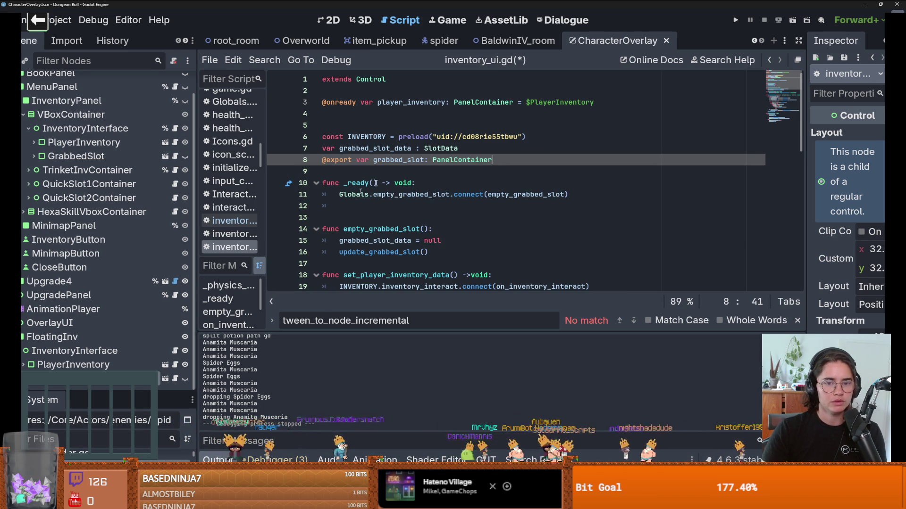
{"action": "key", "text": "ctrl+z"}
{"action": "key", "text": "ctrl+z"}
{"action": "key", "text": "ctrl+z"}
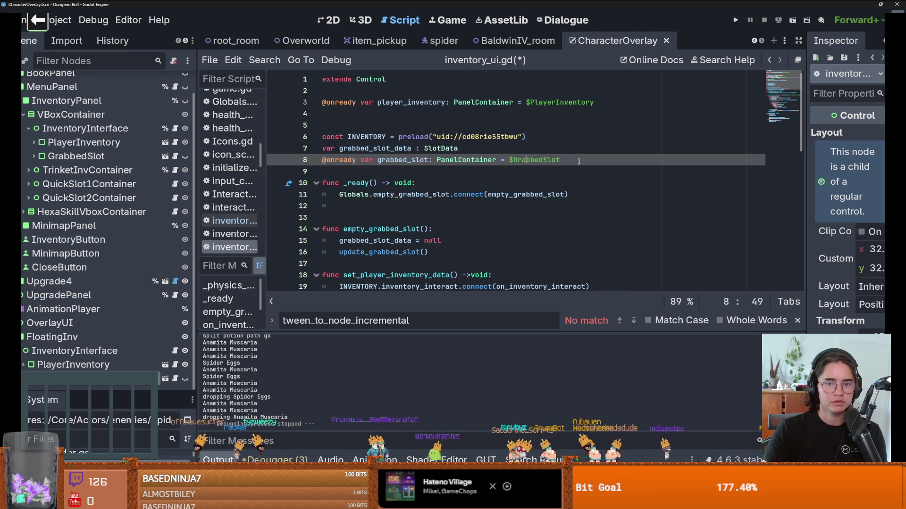
Return to the CharacterOverlay scene's 2D view
{"action": "right_click", "coordinate": [93, 364]}
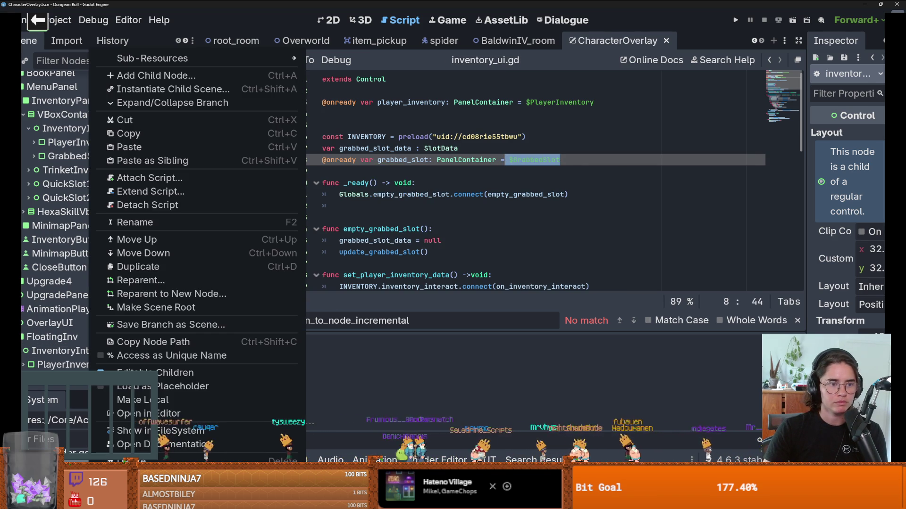
{"action": "key", "text": "Escape"}
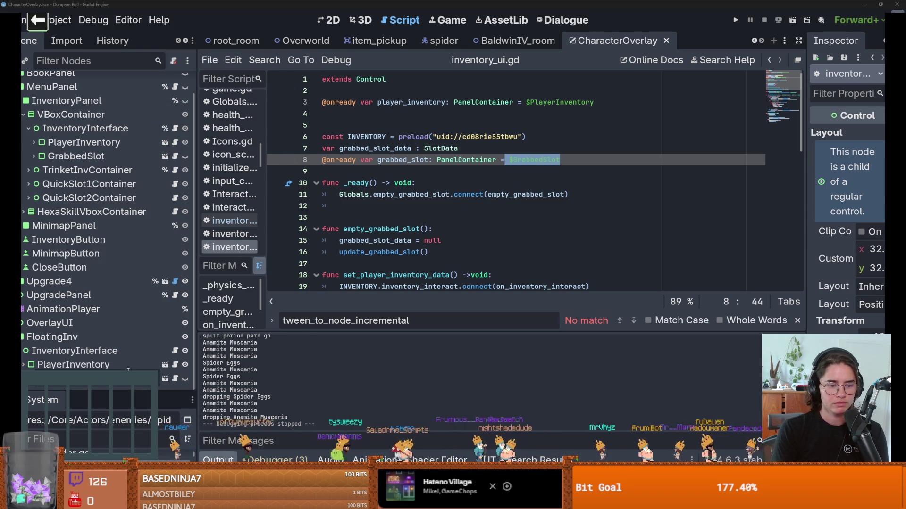
{"action": "key", "text": "ctrl+z"}
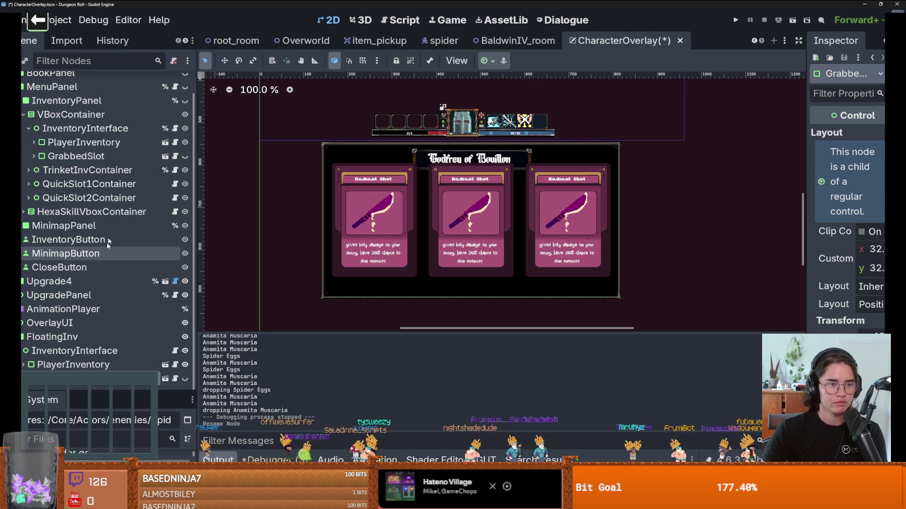
Expand GrabbedSlot in the Scene dock and cancel a pasted rename, keeping its name
{"action": "scroll", "coordinate": [106, 263], "scroll_direction": "up", "scroll_amount": 2}
{"action": "left_click", "coordinate": [34, 180]}
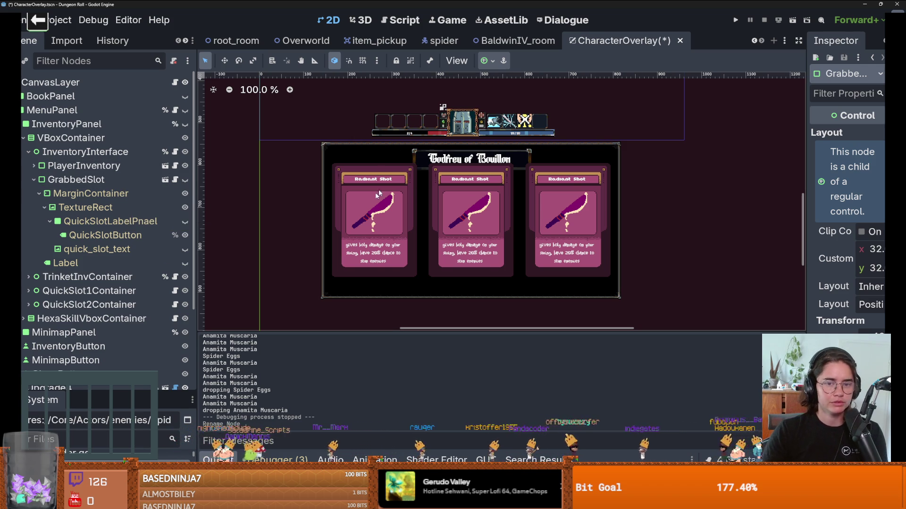
{"action": "scroll", "coordinate": [373, 194], "scroll_direction": "up", "scroll_amount": 5}
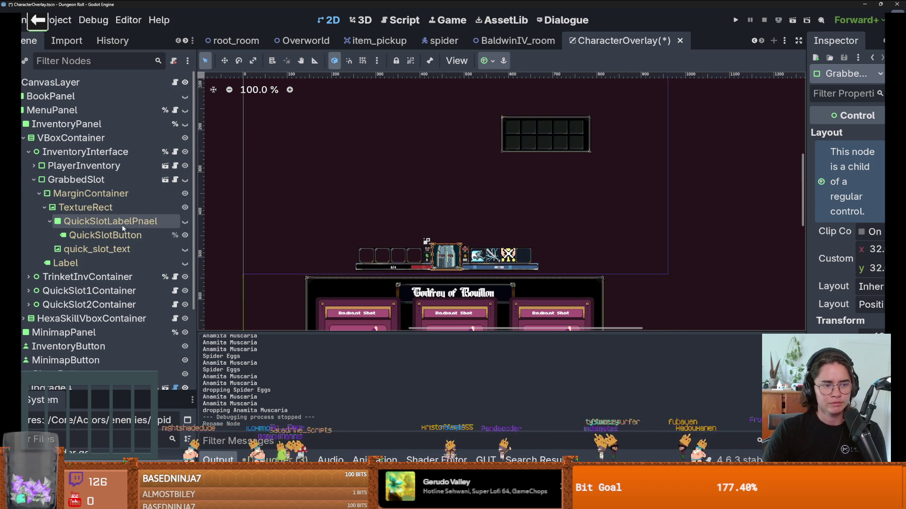
{"action": "left_click", "coordinate": [78, 180]}
{"action": "left_click", "coordinate": [108, 181]}
{"action": "type", "text": "player_inventory_data()"}
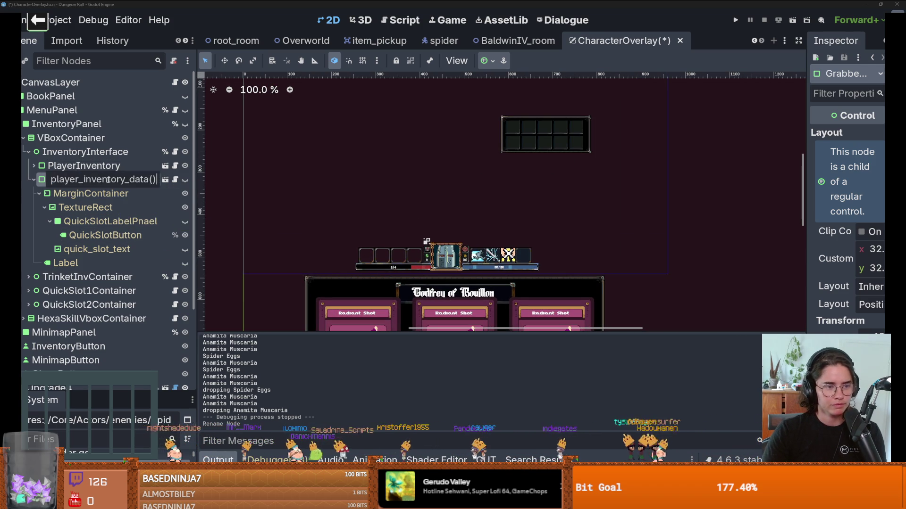
{"action": "key", "text": "Escape"}
Clear GrabbedSlot's name, undo back to GrabbedSlot, and open its Slot.gd script
{"action": "scroll", "coordinate": [108, 181], "scroll_direction": "down", "scroll_amount": 3}
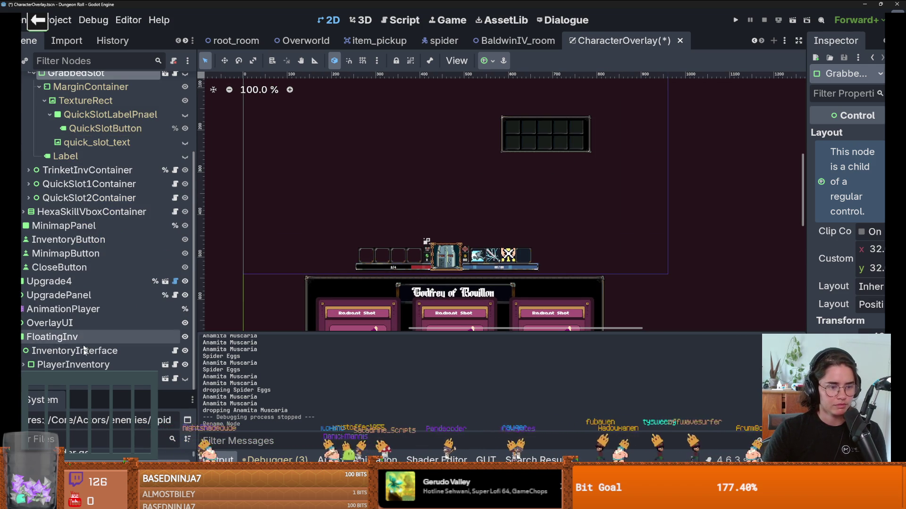
{"action": "scroll", "coordinate": [133, 297], "scroll_direction": "up", "scroll_amount": 3}
{"action": "left_click", "coordinate": [93, 180]}
{"action": "double_click", "coordinate": [93, 180]}
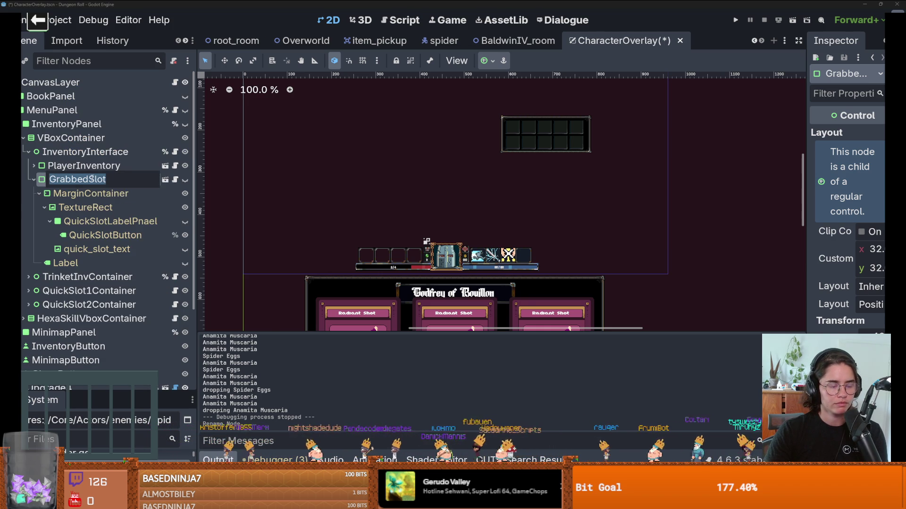
{"action": "key", "text": "BackSpace"}
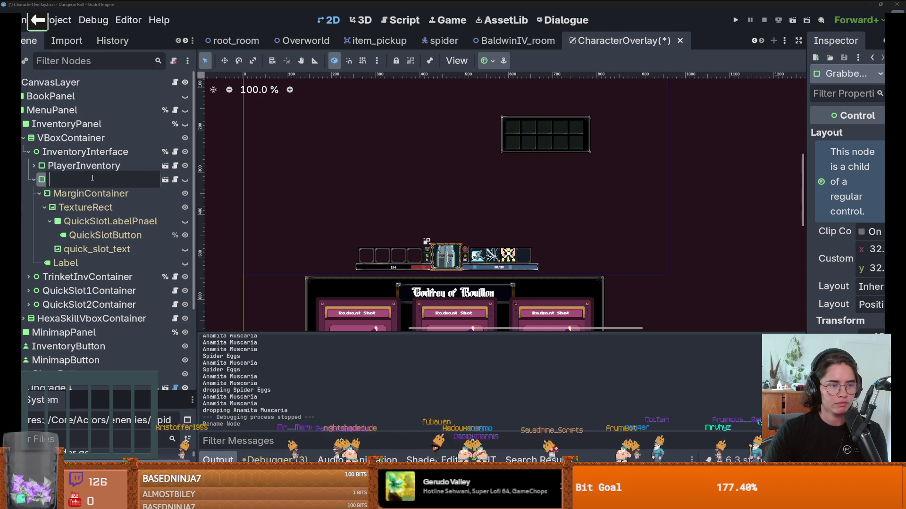
{"action": "key", "text": "Return"}
{"action": "key", "text": "ctrl+z"}
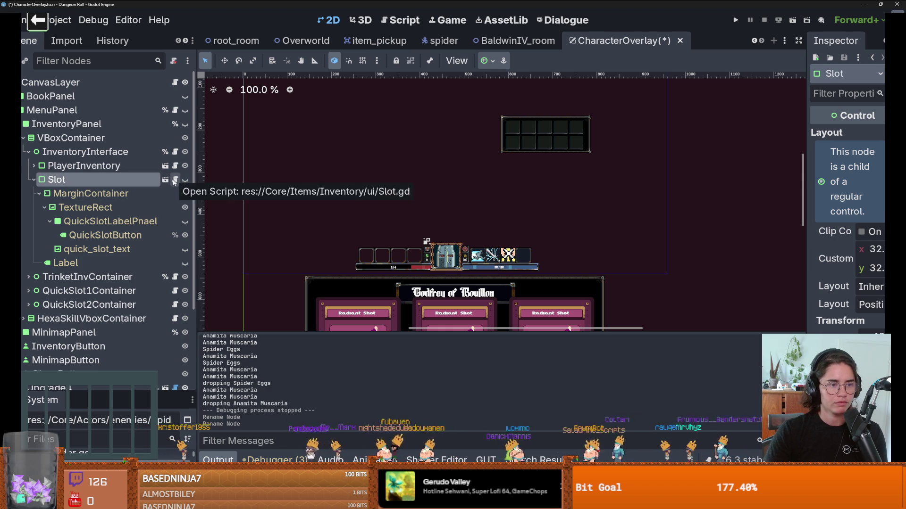
{"action": "left_click", "coordinate": [165, 180]}
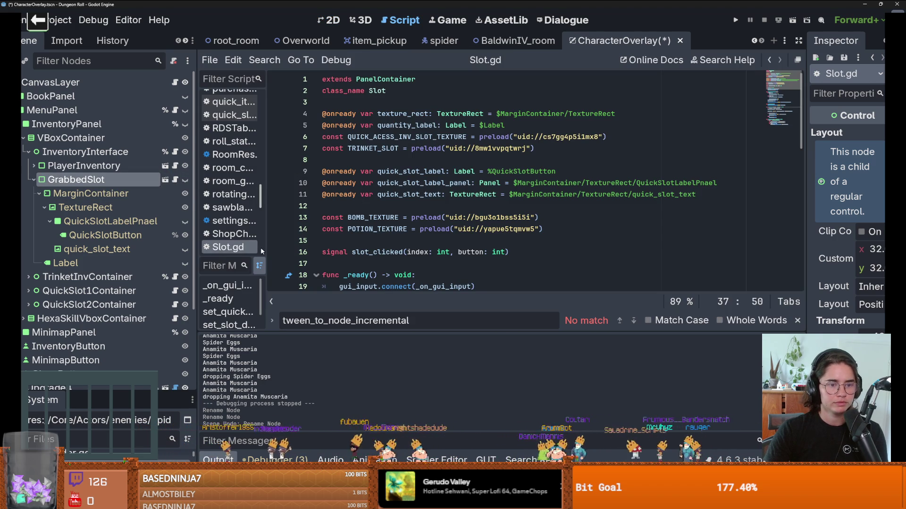
Open inventory_ui.gd, widen the script list, and locate the file in the FileSystem dock
{"action": "left_click", "coordinate": [175, 152]}
{"action": "left_click_drag", "start_coordinate": [266, 200], "coordinate": [417, 200]}
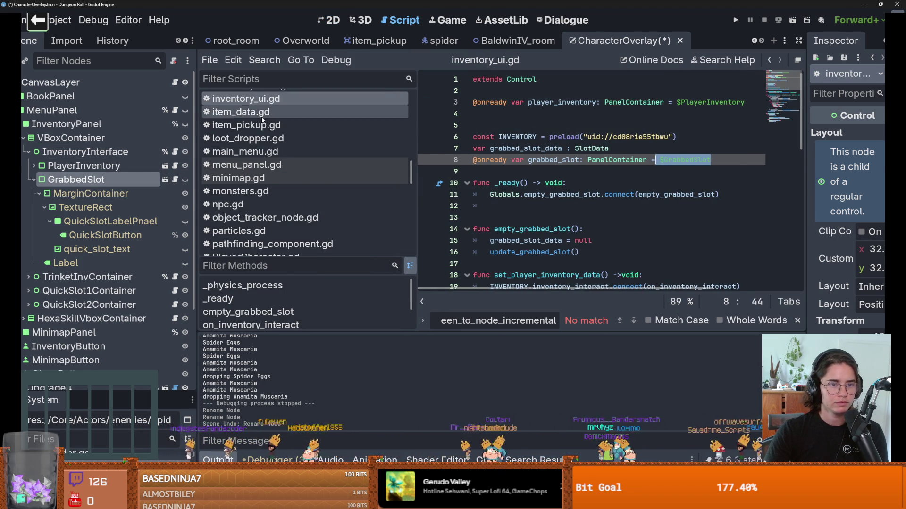
{"action": "right_click", "coordinate": [260, 108]}
{"action": "left_click", "coordinate": [313, 237]}
{"action": "scroll", "coordinate": [94, 375], "scroll_direction": "down", "scroll_amount": 3}
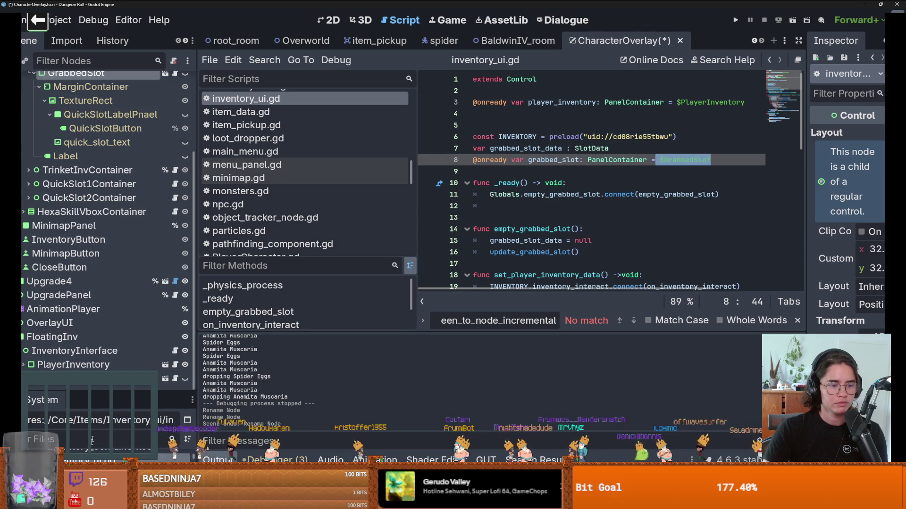
Check inventory_ui.gd's owner scenes and its dependencies, closing each window
{"action": "right_click", "coordinate": [100, 418]}
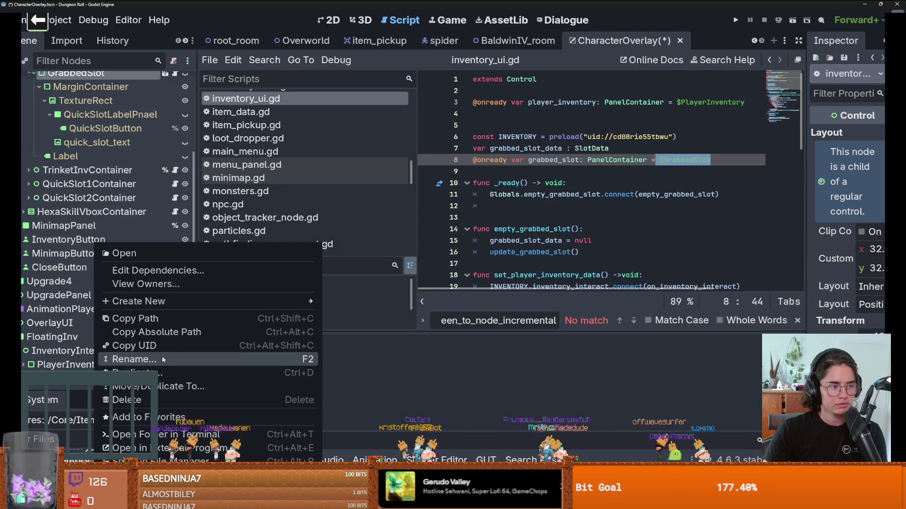
{"action": "left_click", "coordinate": [184, 284]}
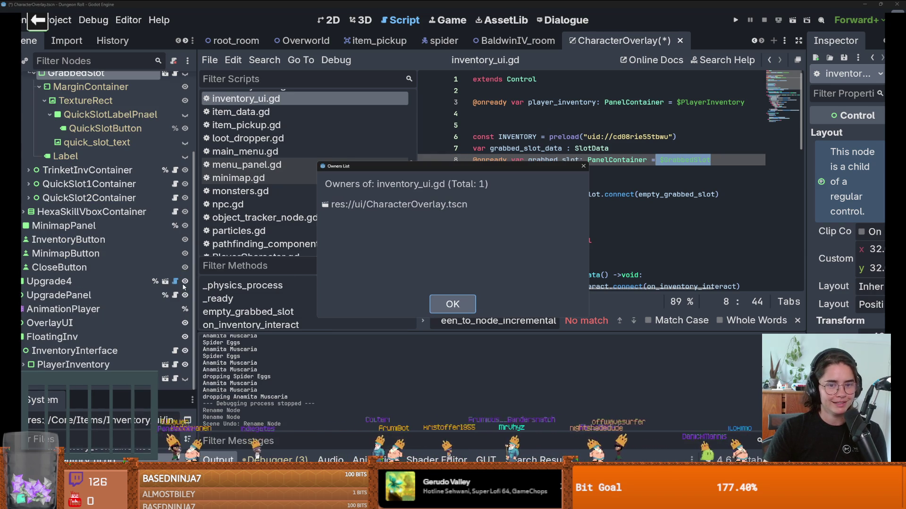
{"action": "left_click", "coordinate": [452, 304]}
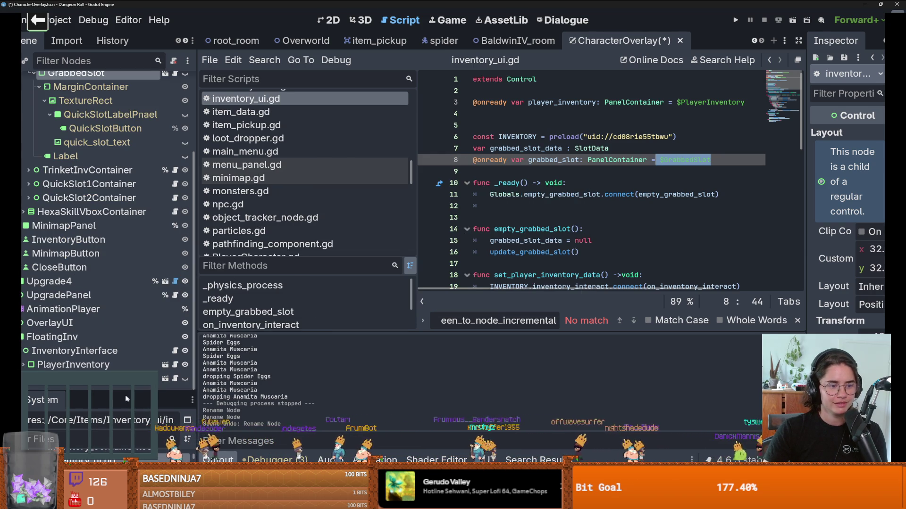
{"action": "right_click", "coordinate": [111, 457]}
{"action": "left_click", "coordinate": [177, 272]}
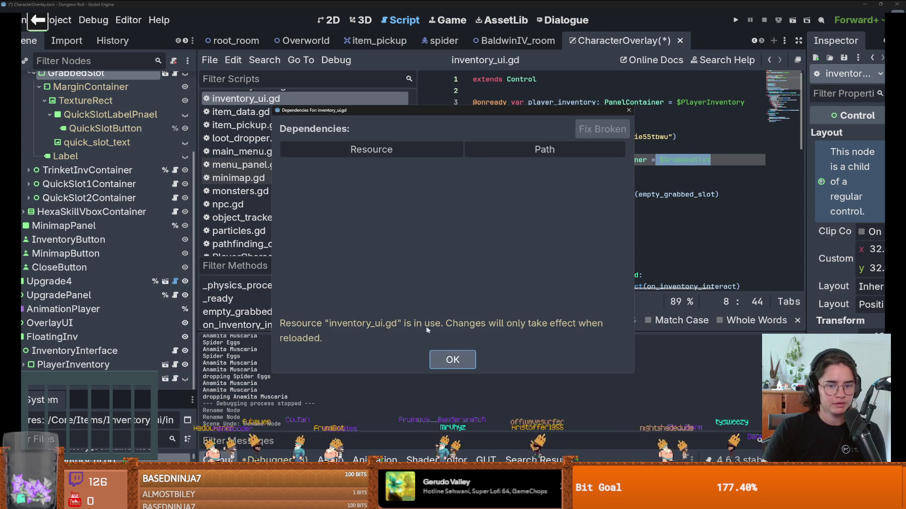
{"action": "left_click", "coordinate": [453, 359]}
Collapse GrabbedSlot and InventoryInterface, then open TrinketInvContainer's trinket_grid_container.gd
{"action": "scroll", "coordinate": [112, 147], "scroll_direction": "up", "scroll_amount": 3}
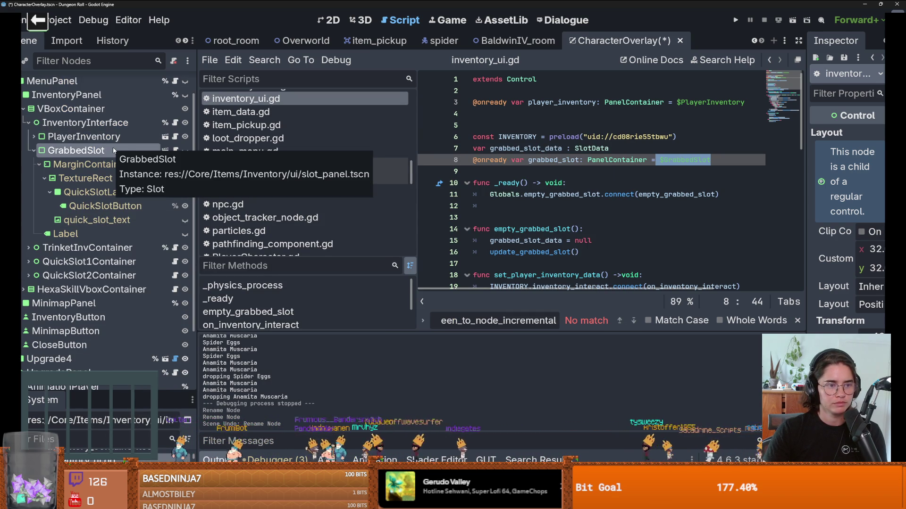
{"action": "scroll", "coordinate": [113, 150], "scroll_direction": "down", "scroll_amount": 3}
{"action": "scroll", "coordinate": [70, 179], "scroll_direction": "up", "scroll_amount": 4}
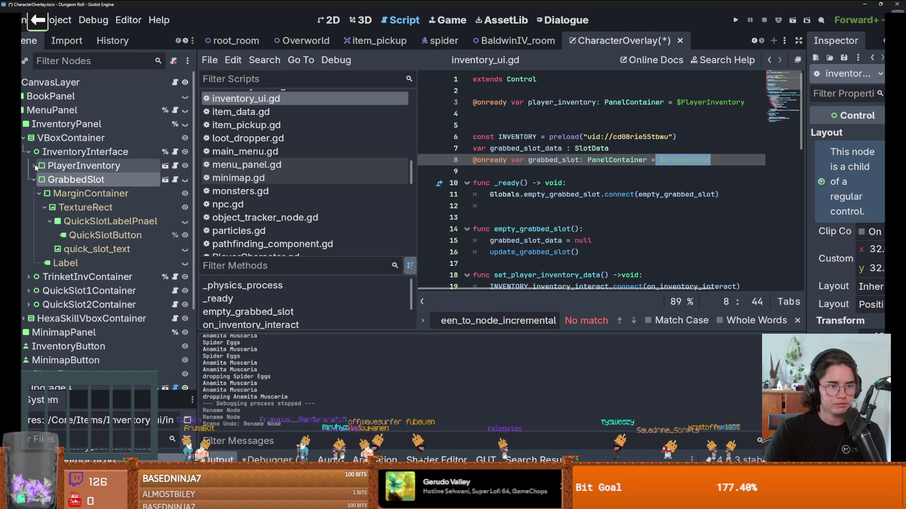
{"action": "left_click", "coordinate": [33, 180]}
{"action": "left_click", "coordinate": [29, 152]}
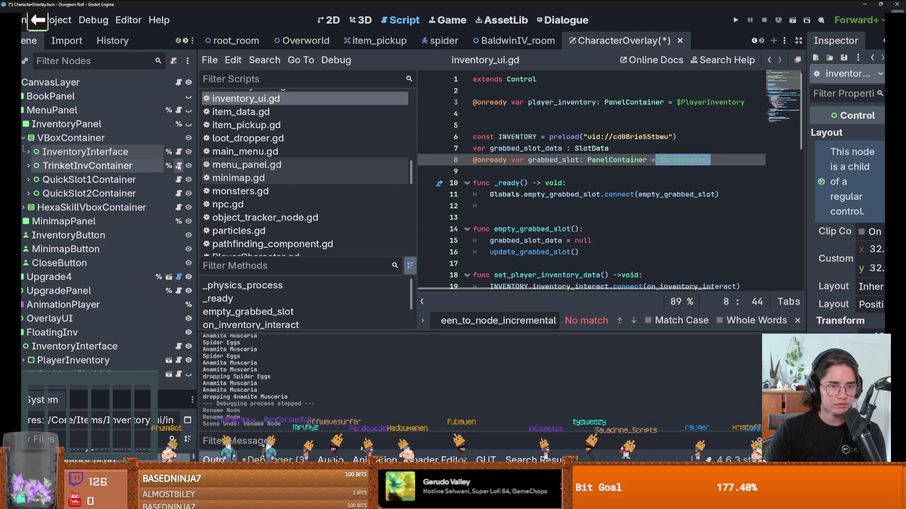
{"action": "left_click", "coordinate": [179, 166]}
{"action": "scroll", "coordinate": [291, 217], "scroll_direction": "up", "scroll_amount": 3}
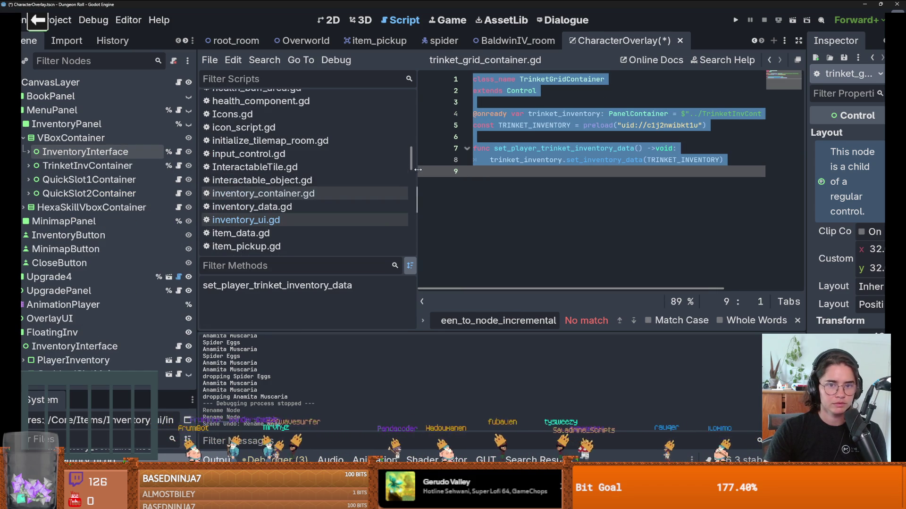
Expand TrinketInvContainer and view its inventory_container.gd script
{"action": "left_click", "coordinate": [30, 167]}
{"action": "left_click", "coordinate": [265, 193]}
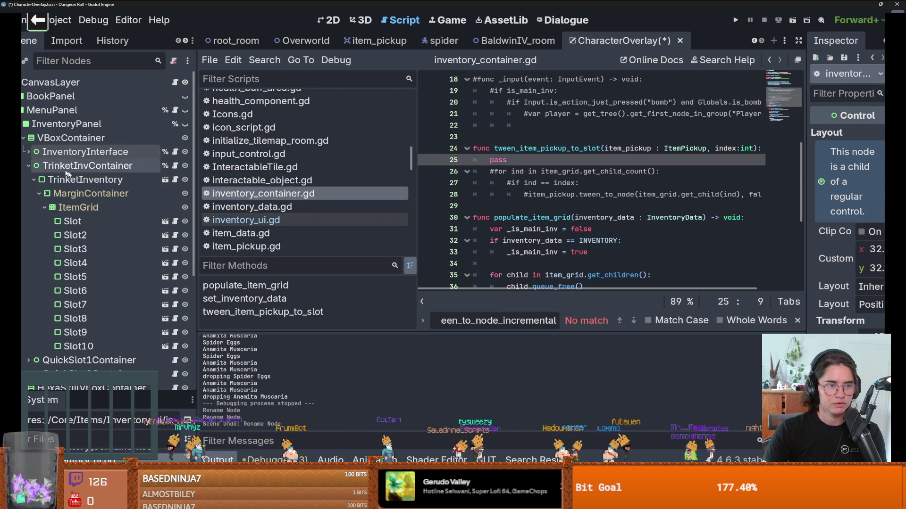
{"action": "left_click", "coordinate": [29, 166]}
Rename the GrabbedSlot node to GrabbedSlotMain
{"action": "left_click", "coordinate": [28, 152]}
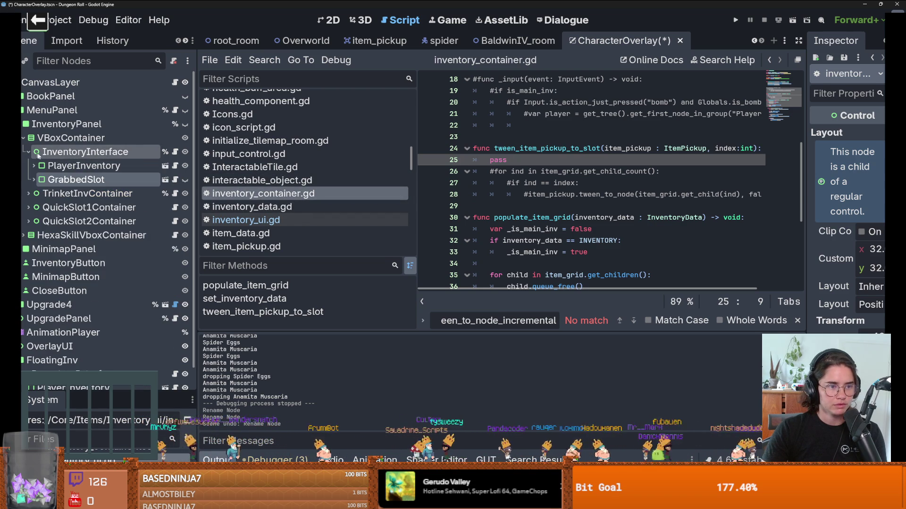
{"action": "double_click", "coordinate": [93, 179]}
{"action": "type", "text": "Main"}
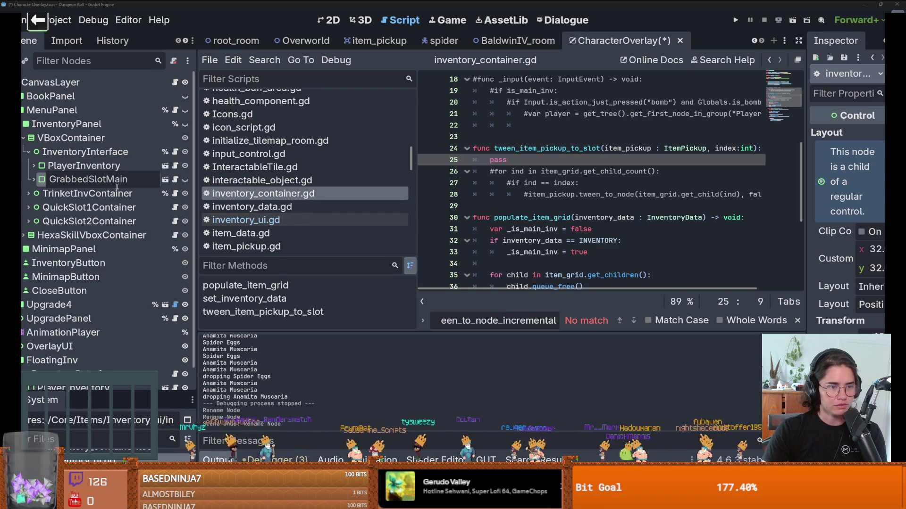
{"action": "key", "text": "Return"}
Delete the leftover lower node from the Scene dock
{"action": "right_click", "coordinate": [134, 184]}
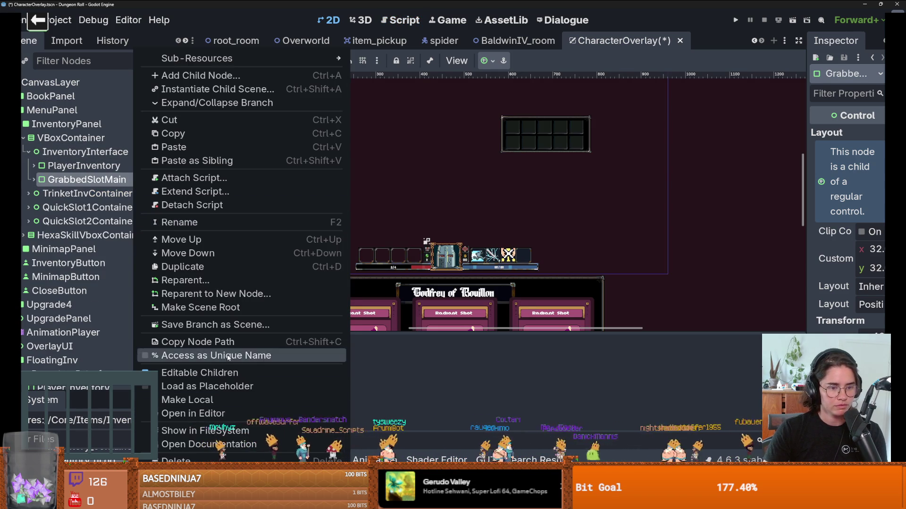
{"action": "left_click", "coordinate": [228, 356]}
{"action": "scroll", "coordinate": [84, 337], "scroll_direction": "down", "scroll_amount": 1}
{"action": "right_click", "coordinate": [95, 365]}
{"action": "left_click", "coordinate": [288, 460]}
{"action": "left_click", "coordinate": [415, 265]}
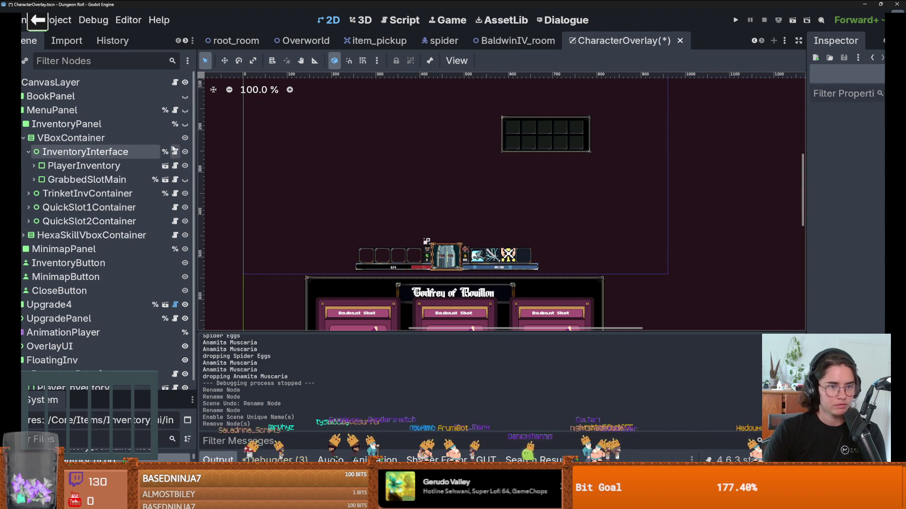
Point grabbed_slot on line 8 of inventory_ui.gd at GrabbedSlotMain and save
{"action": "left_click", "coordinate": [175, 152]}
{"action": "left_click_drag", "start_coordinate": [711, 160], "coordinate": [665, 160]}
{"action": "key", "text": "BackSpace"}
{"action": "key", "text": "BackSpace"}
{"action": "key", "text": "BackSpace"}
{"action": "mouse_move", "coordinate": [87, 180]}
{"action": "left_mouse_down"}
{"action": "mouse_move", "coordinate": [476, 178]}
{"action": "mouse_move", "coordinate": [679, 163]}
{"action": "left_mouse_up"}
{"action": "key", "text": "ctrl+s"}
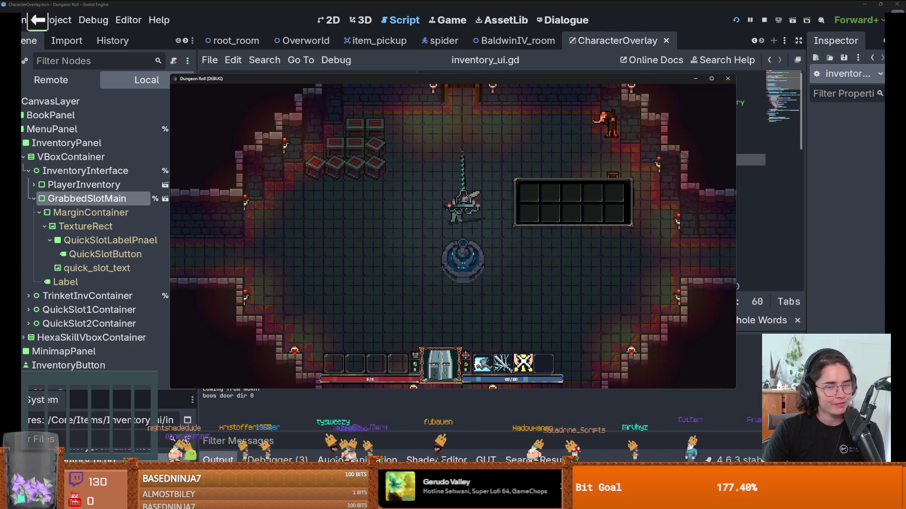
Walk the knight to the crates and smash them, then head into the fountain room
{"action": "left_click", "coordinate": [463, 204]}
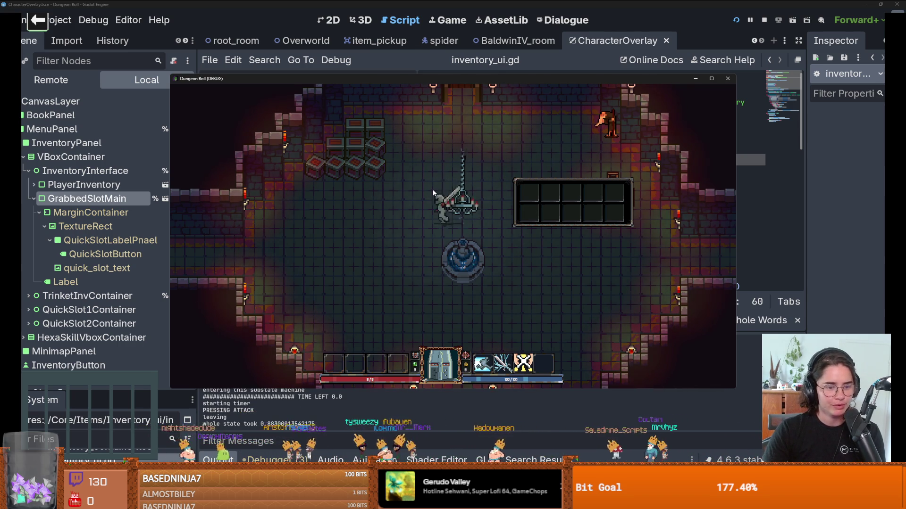
{"action": "key", "text": "w"}
{"action": "key", "text": "a"}
{"action": "left_click", "coordinate": [322, 179]}
{"action": "key", "text": "a"}
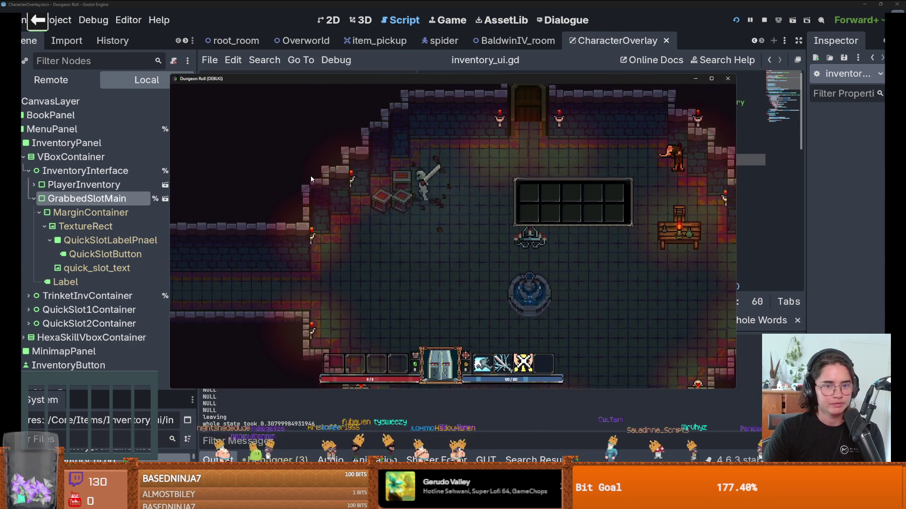
{"action": "left_click", "coordinate": [316, 178]}
{"action": "key", "text": "d"}
{"action": "key", "text": "s"}
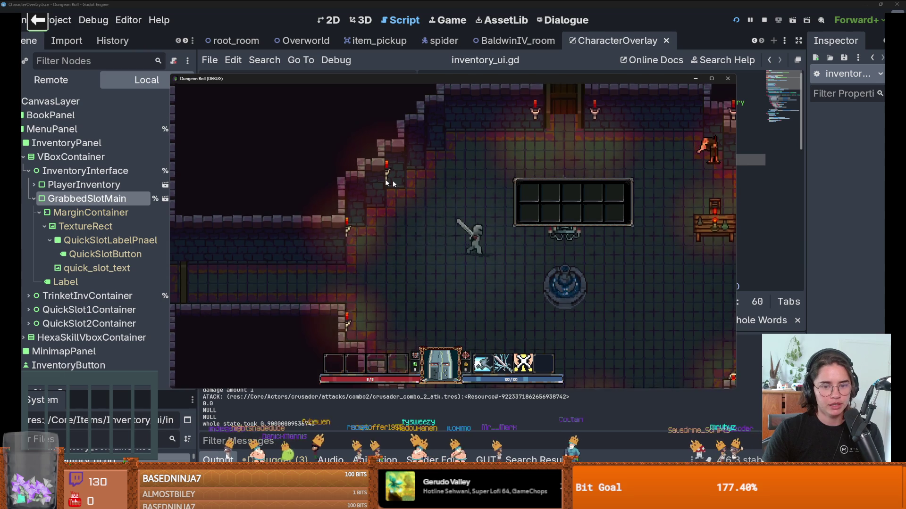
Toggle the in-game inventory with I, then close the game window
{"action": "key", "text": "i"}
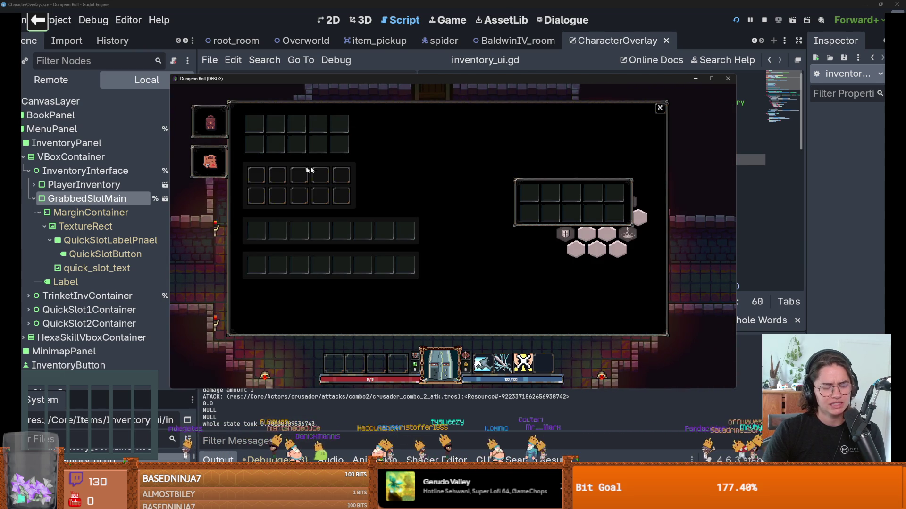
{"action": "key", "text": "i"}
{"action": "key", "text": "i"}
{"action": "key", "text": "i"}
{"action": "key", "text": "i"}
{"action": "key", "text": "i"}
{"action": "key", "text": "i"}
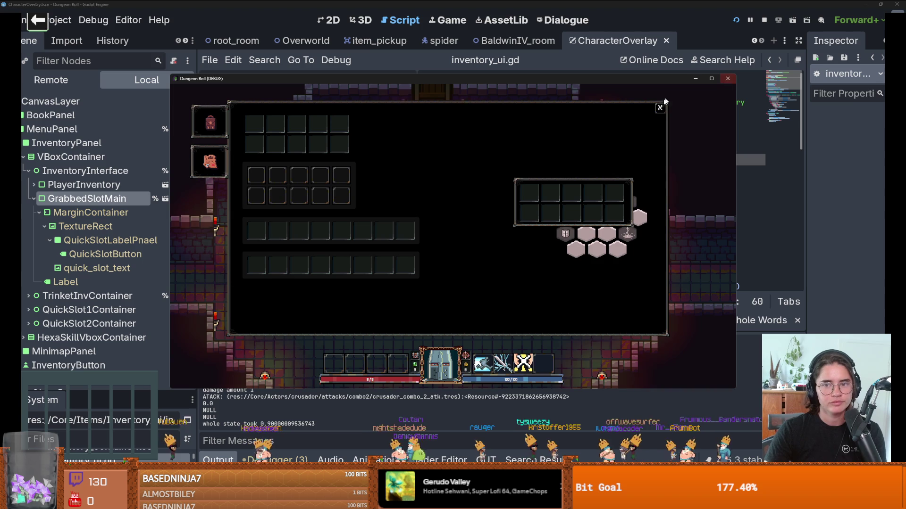
{"action": "key", "text": "i"}
{"action": "left_click", "coordinate": [728, 78]}
Inspect PlayerInventory in a widened Inspector, then run and stop the game
{"action": "left_click", "coordinate": [80, 152]}
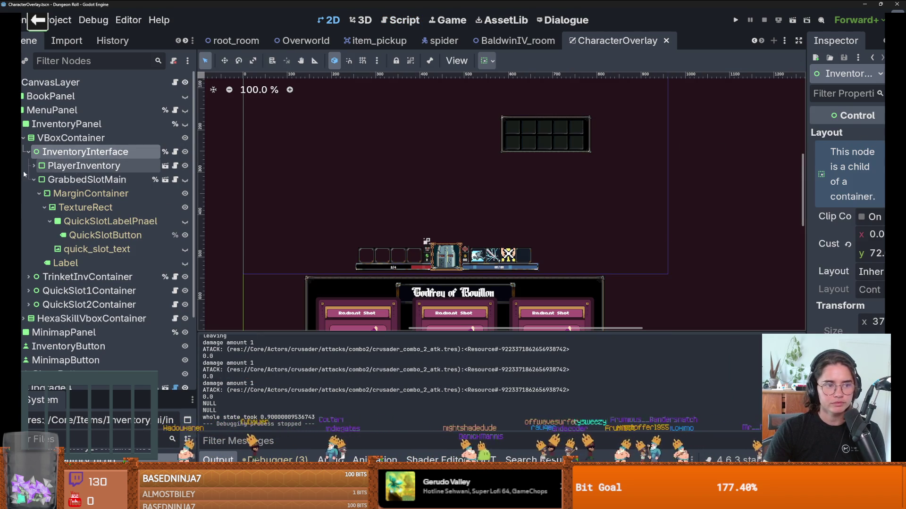
{"action": "left_click", "coordinate": [84, 165]}
{"action": "left_click_drag", "start_coordinate": [807, 167], "coordinate": [620, 165]}
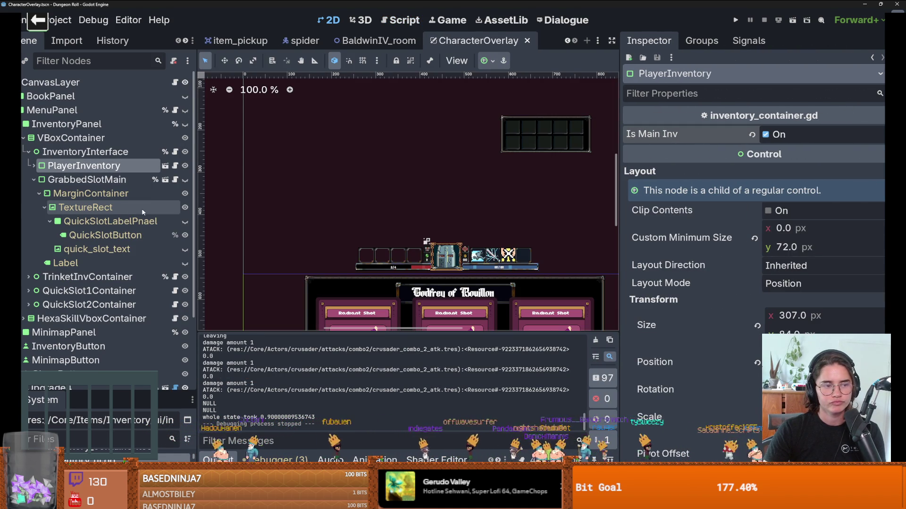
{"action": "left_click", "coordinate": [736, 20]}
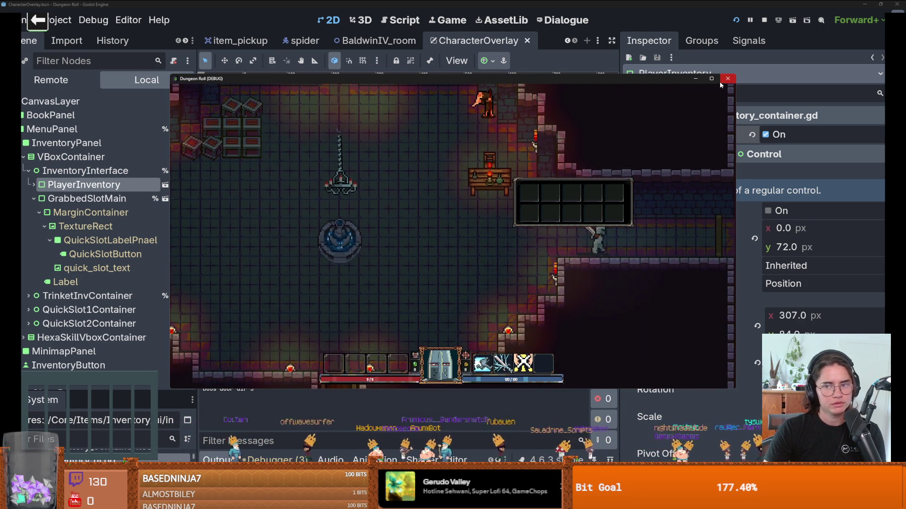
{"action": "key", "text": "F8"}
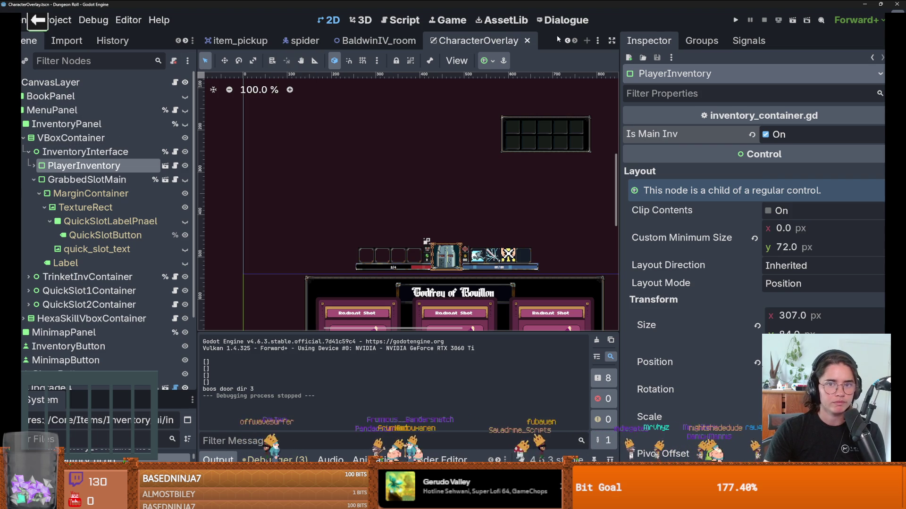
Enable Debug Mode on the Dungeon scene's root node and run the game
{"action": "left_click", "coordinate": [567, 40]}
{"action": "left_click", "coordinate": [567, 41]}
{"action": "left_click", "coordinate": [567, 41]}
{"action": "left_click", "coordinate": [568, 41]}
{"action": "left_click", "coordinate": [234, 41]}
{"action": "left_click", "coordinate": [71, 82]}
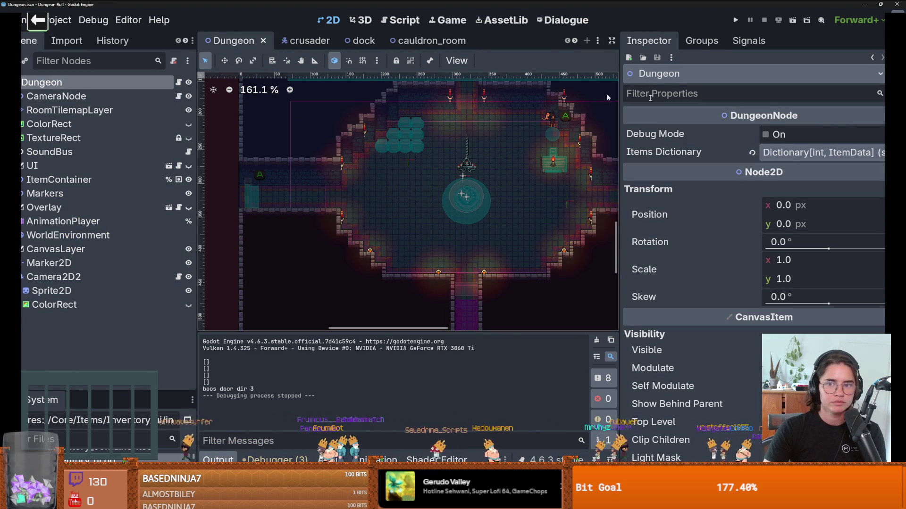
{"action": "left_click", "coordinate": [774, 135]}
{"action": "left_click", "coordinate": [735, 20]}
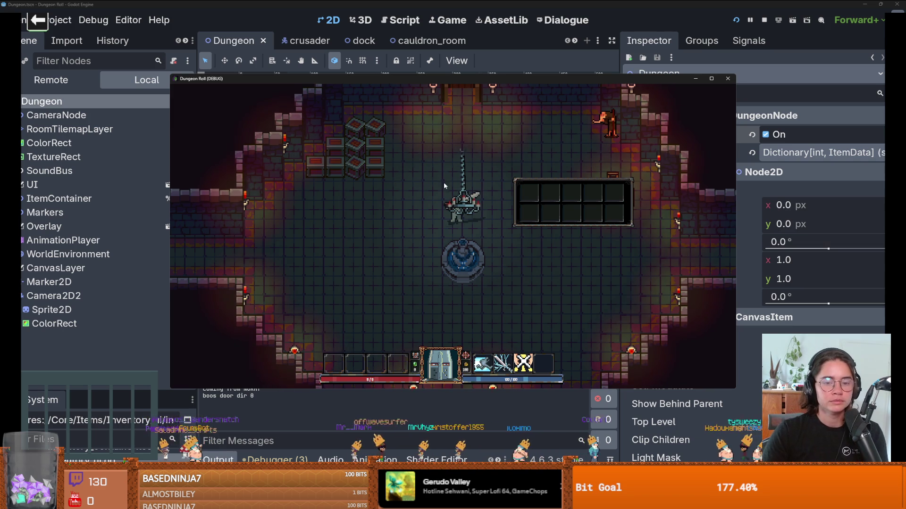
Walk the knight right through the doorway out of the room and pick a debug card
{"action": "key", "text": "a"}
{"action": "key", "text": "d"}
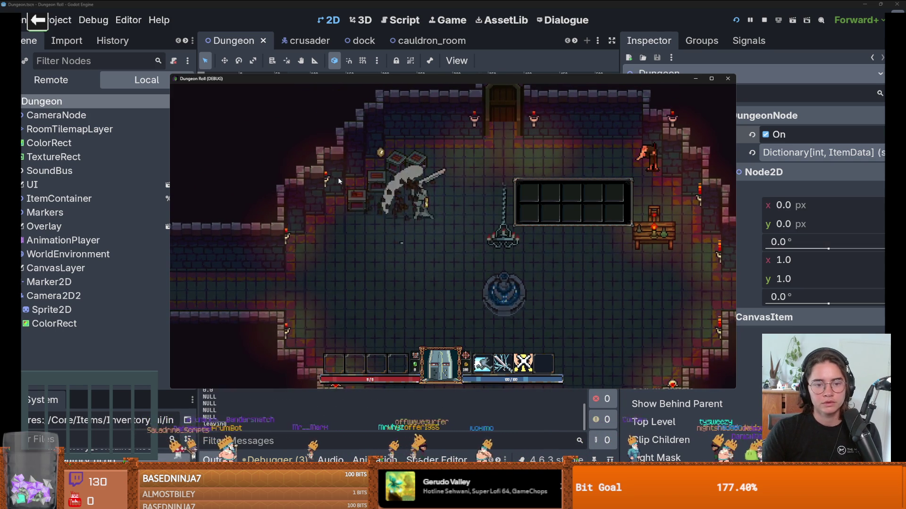
{"action": "key", "text": "d"}
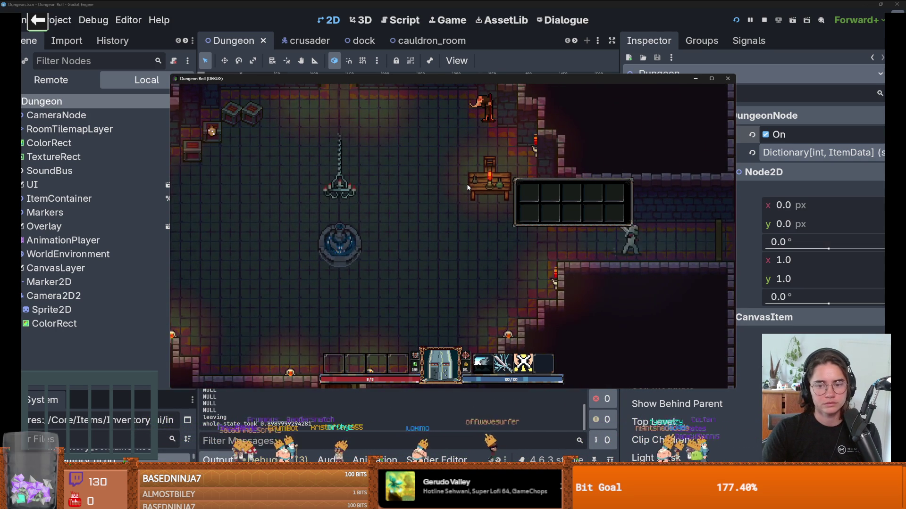
{"action": "key", "text": "d"}
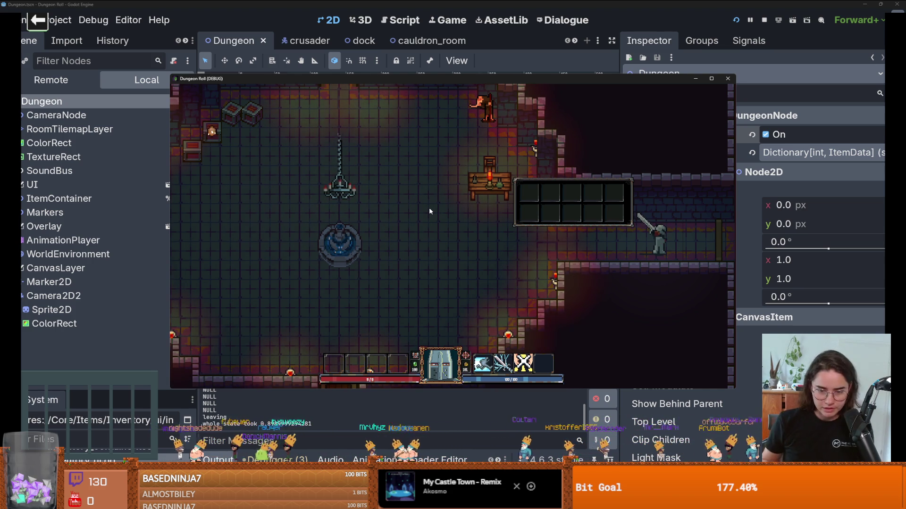
{"action": "key", "text": "d"}
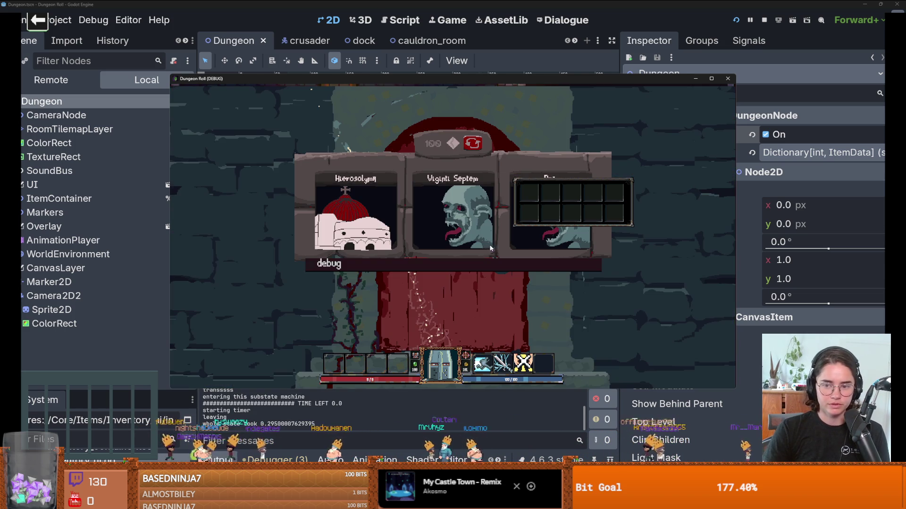
{"action": "left_click", "coordinate": [454, 285]}
Walk to the shop table, buy the Amanita Muscaria, and briefly check the inventory
{"action": "key", "text": "d"}
{"action": "key", "text": "s"}
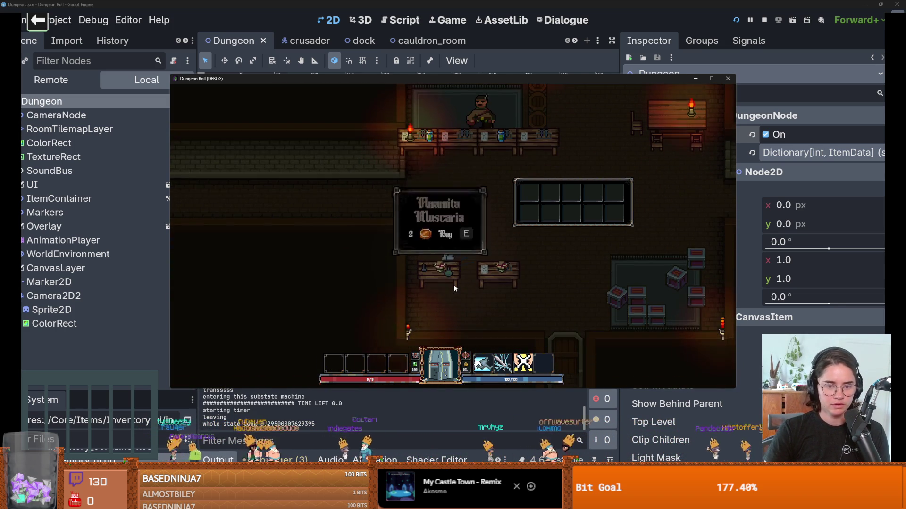
{"action": "key", "text": "e"}
{"action": "key", "text": "e"}
{"action": "key", "text": "i"}
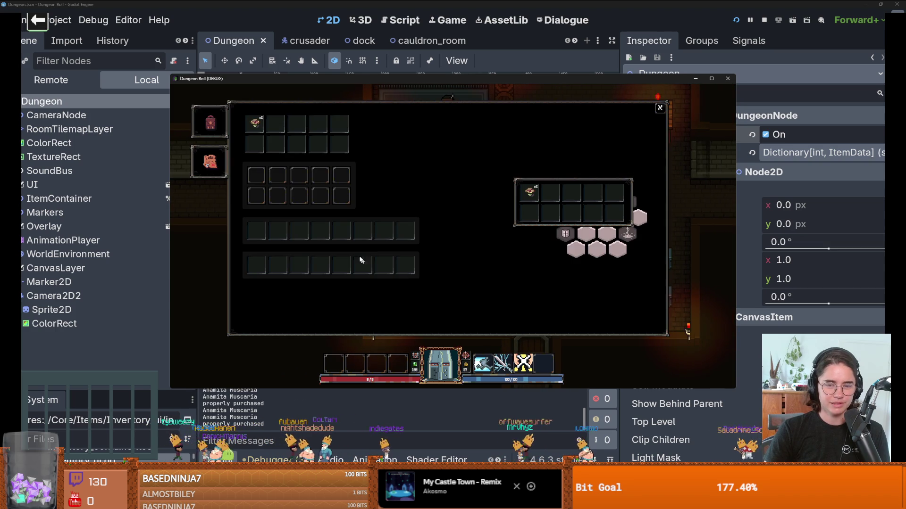
{"action": "key", "text": "i"}
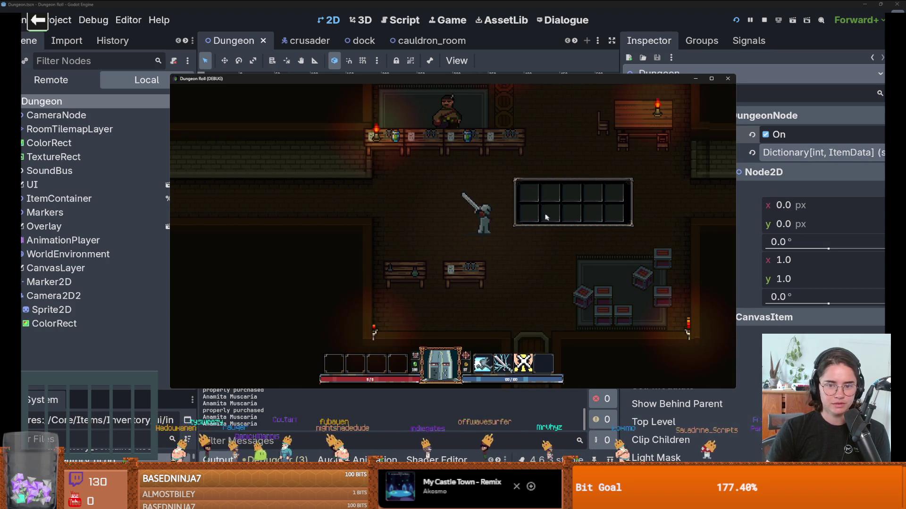
{"action": "left_click", "coordinate": [428, 201]}
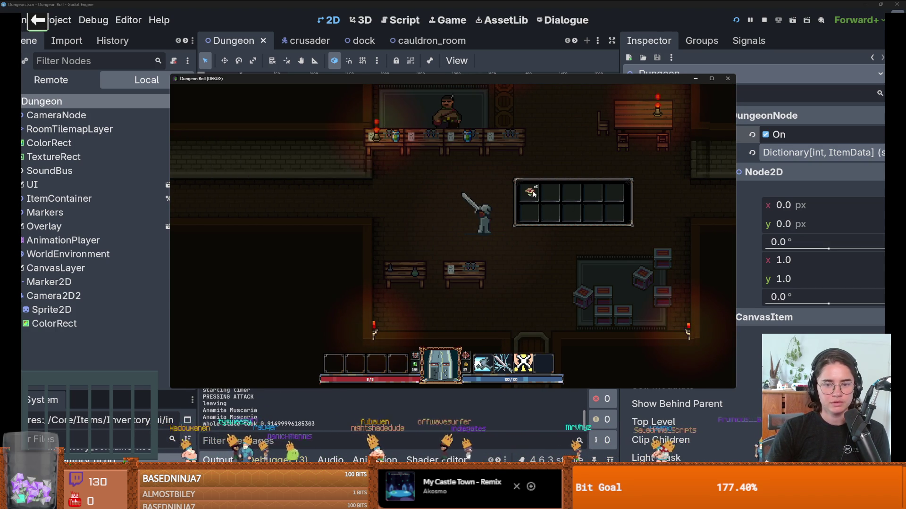
Move the mushroom between the first and second slots, then close the inventory and game
{"action": "key", "text": "i"}
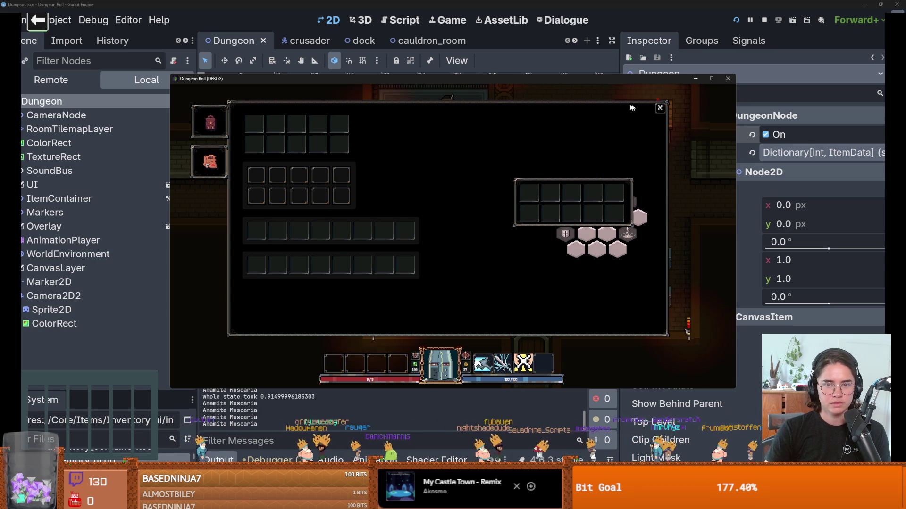
{"action": "left_click", "coordinate": [532, 193]}
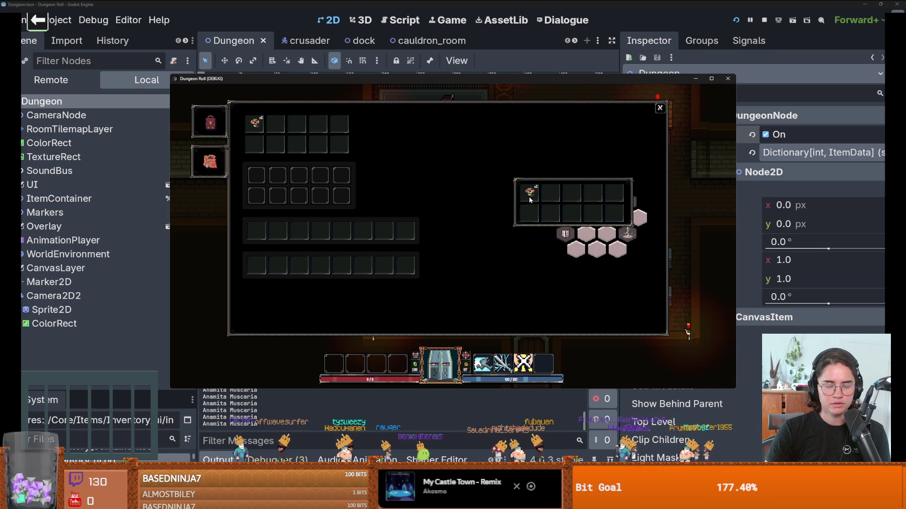
{"action": "left_click", "coordinate": [529, 199]}
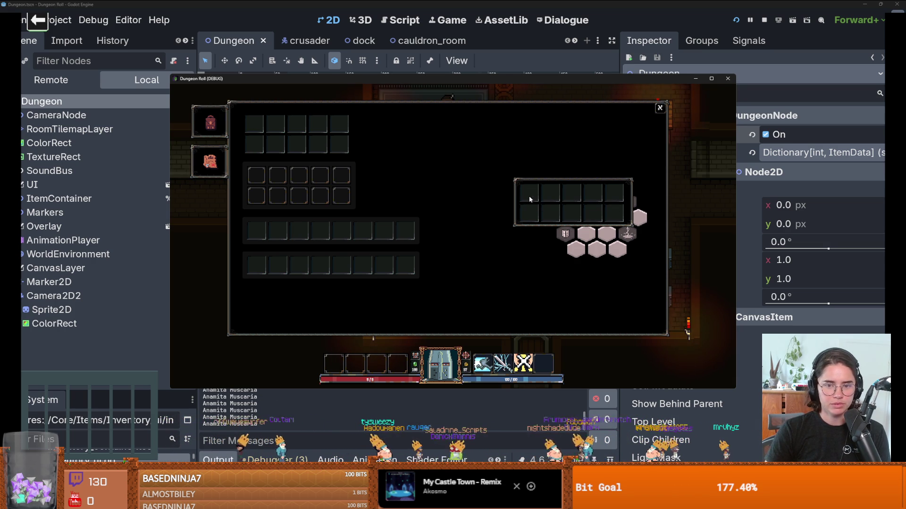
{"action": "left_click", "coordinate": [274, 125]}
{"action": "left_click", "coordinate": [276, 122]}
{"action": "left_click", "coordinate": [278, 125]}
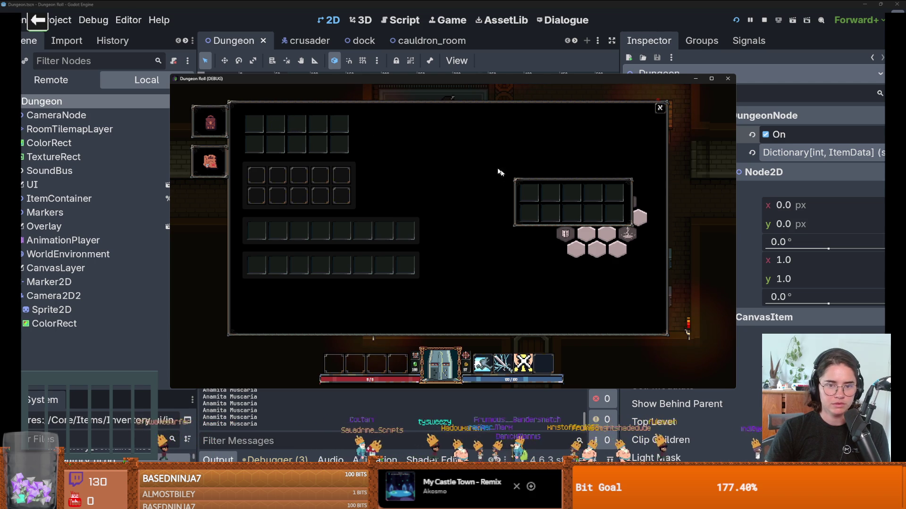
{"action": "left_click", "coordinate": [533, 197]}
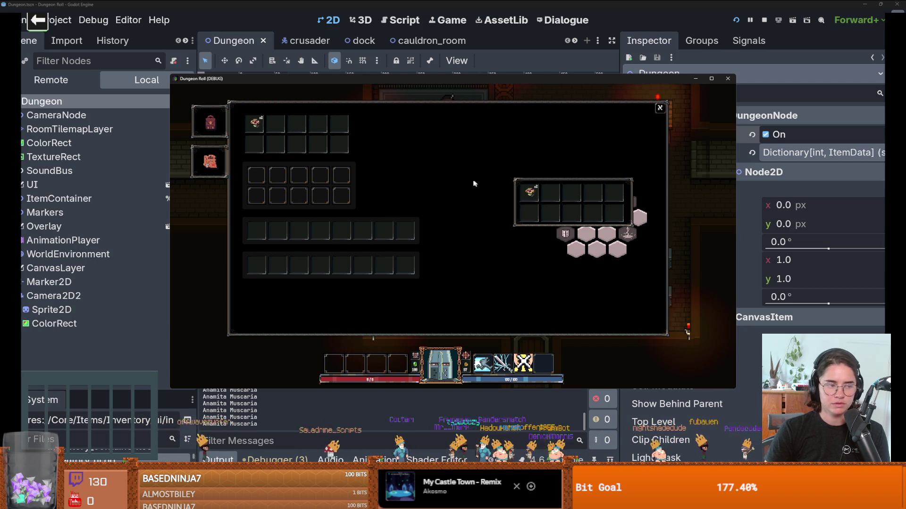
{"action": "left_click", "coordinate": [660, 107]}
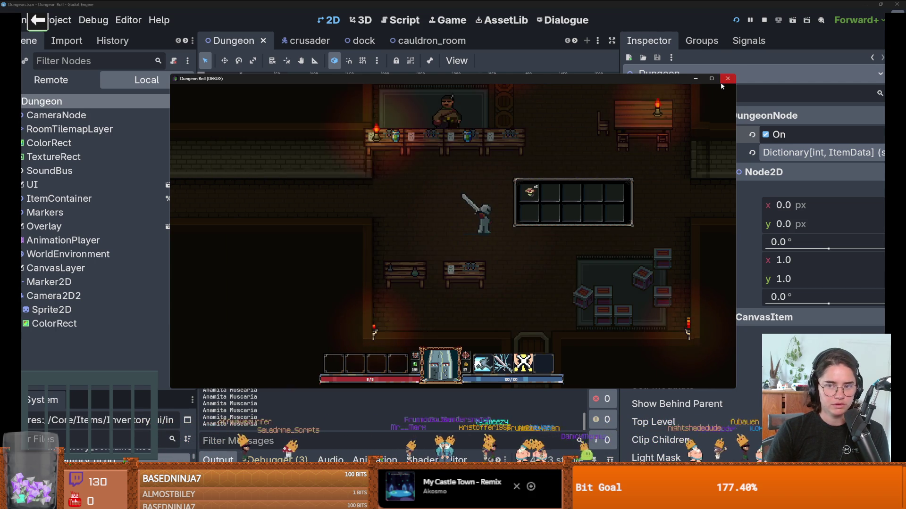
{"action": "left_click", "coordinate": [727, 78]}
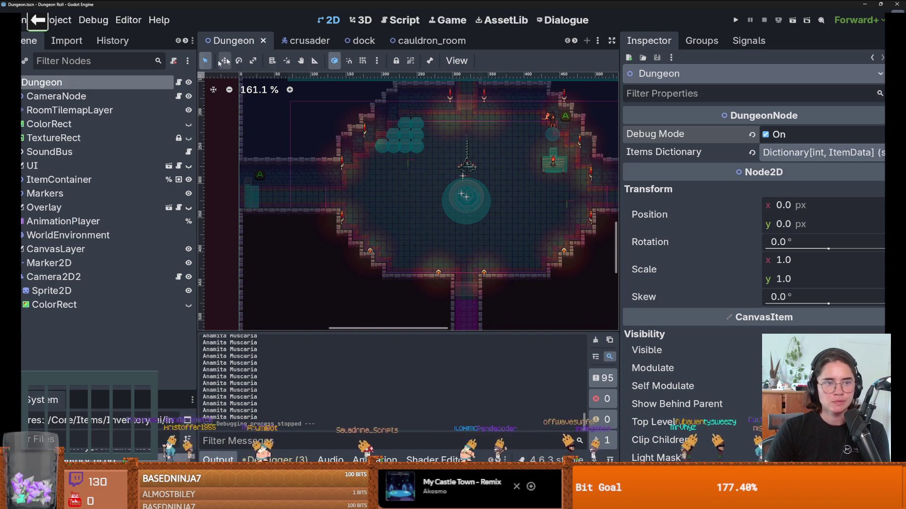
Delete FloatingInv and its child nodes from CharacterOverlay, then save and run with F5
{"action": "left_click", "coordinate": [586, 41]}
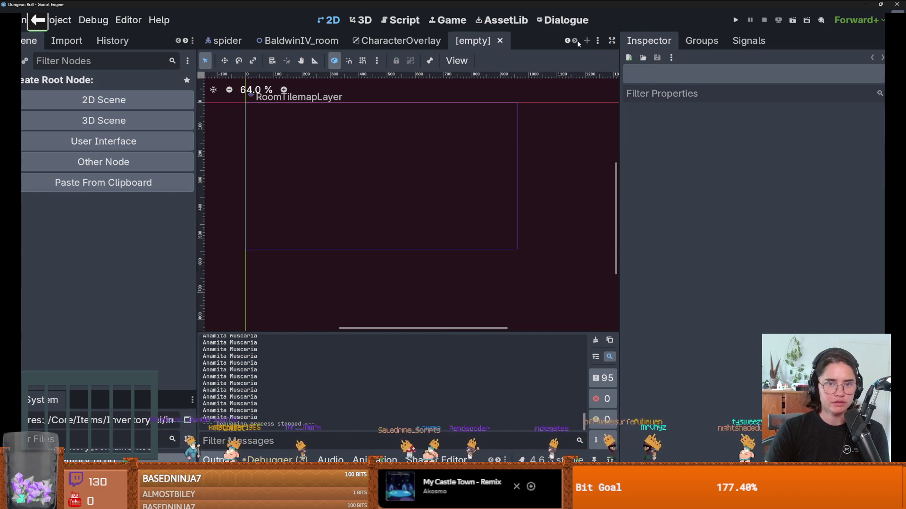
{"action": "left_click", "coordinate": [500, 41]}
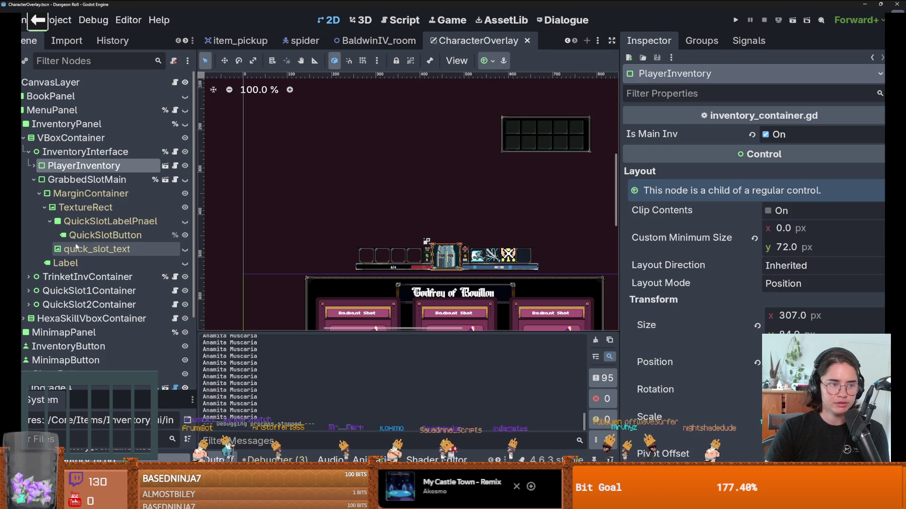
{"action": "scroll", "coordinate": [95, 226], "scroll_direction": "down", "scroll_amount": 4}
{"action": "left_click", "coordinate": [81, 366]}
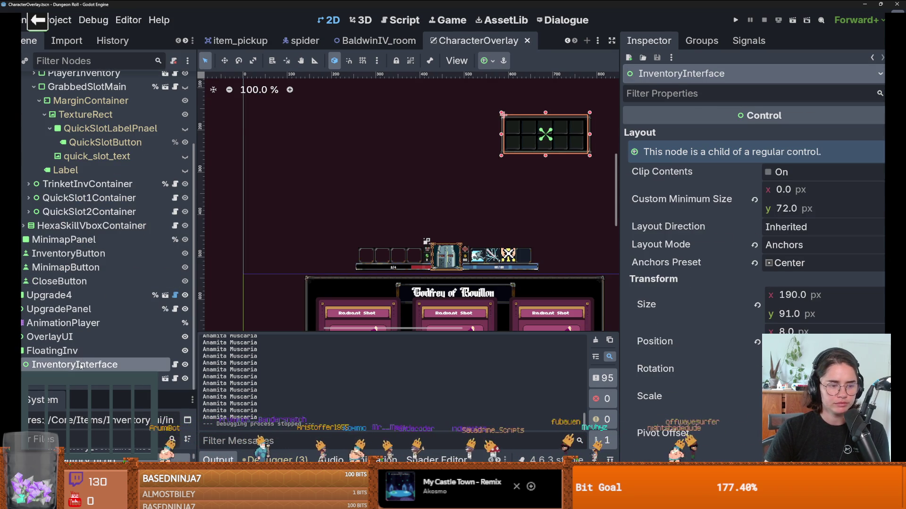
{"action": "left_click", "coordinate": [81, 378], "text": "ctrl"}
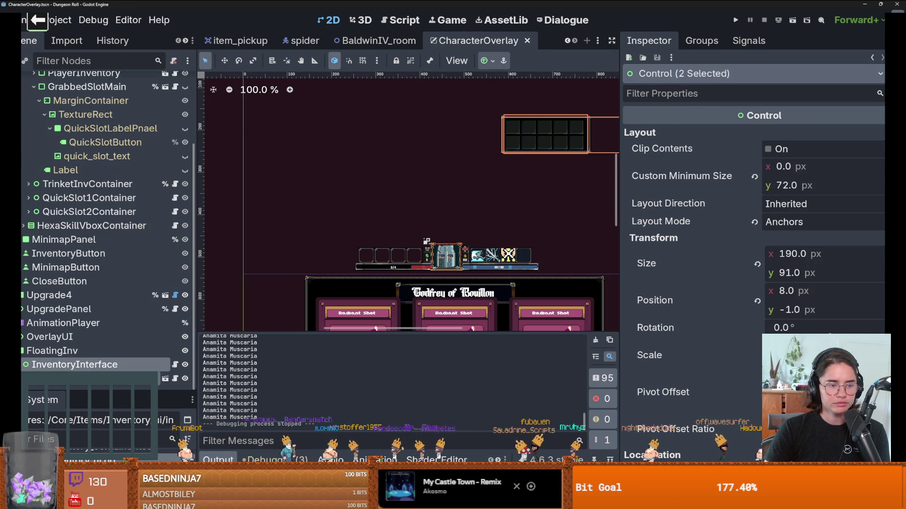
{"action": "left_click", "coordinate": [79, 351], "text": "ctrl"}
{"action": "right_click", "coordinate": [79, 355]}
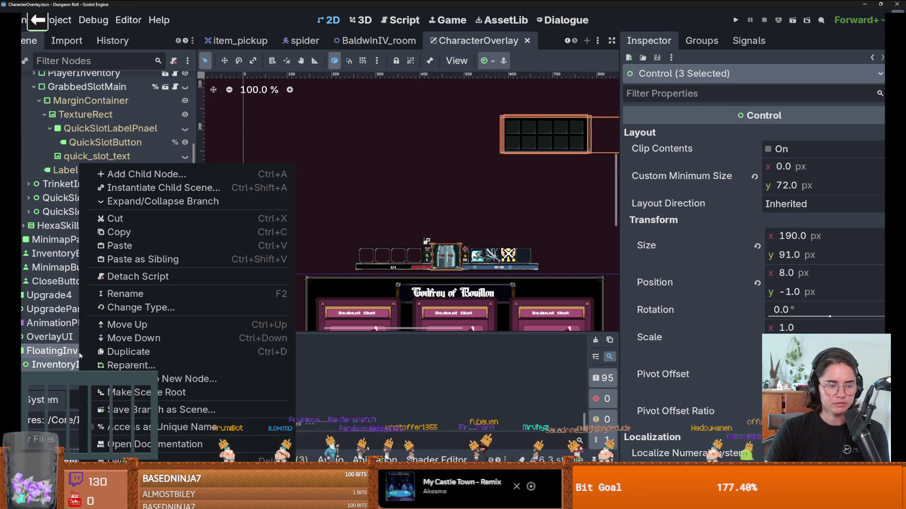
{"action": "left_click", "coordinate": [175, 407]}
{"action": "left_click", "coordinate": [410, 255]}
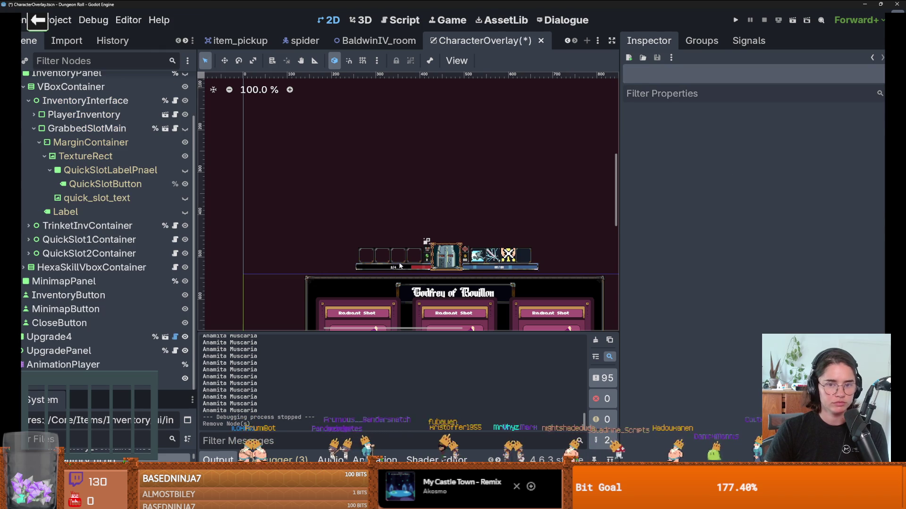
{"action": "key", "text": "F5"}
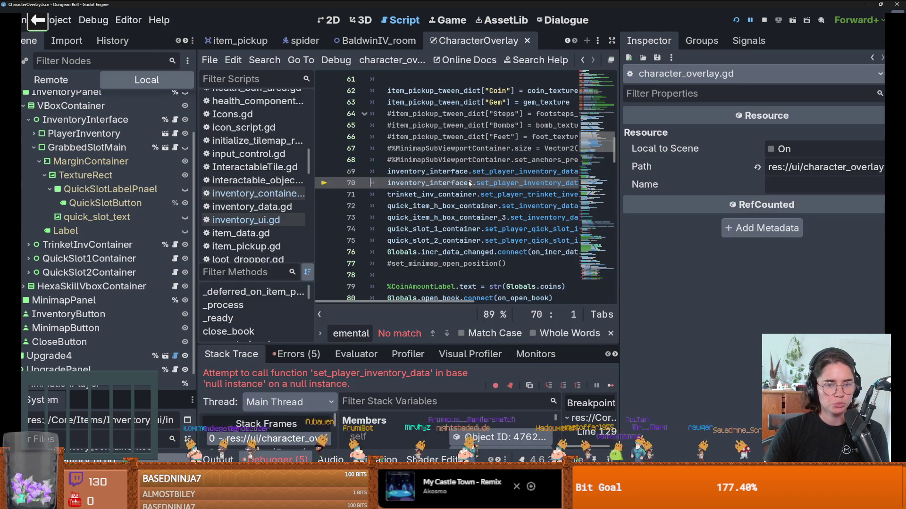
Comment out line 70's inventory_interface2 call in character_overlay.gd and relaunch the game
{"action": "left_click", "coordinate": [505, 182]}
{"action": "key", "text": "ctrl+k"}
{"action": "left_click", "coordinate": [736, 21]}
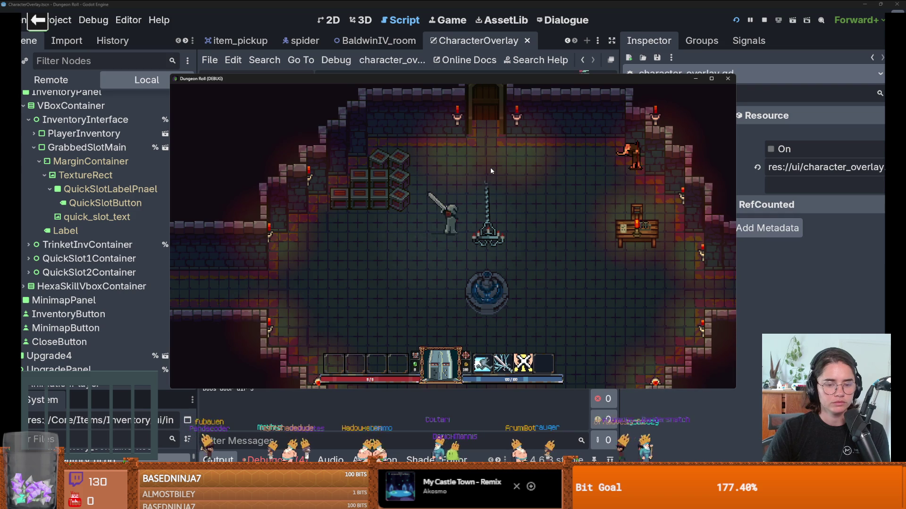
Break some crates, open and close the inventory panel, then stop the game with F8
{"action": "key", "text": "a"}
{"action": "left_click", "coordinate": [398, 178]}
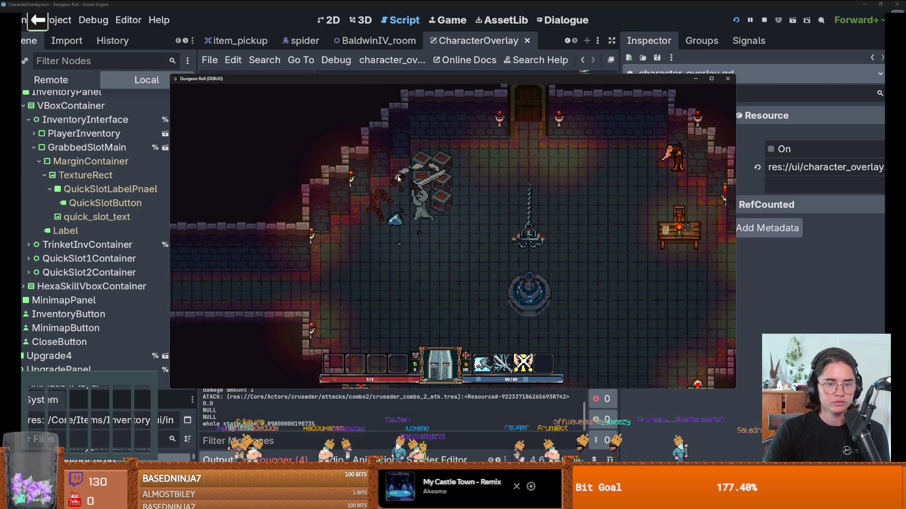
{"action": "key", "text": "a"}
{"action": "key", "text": "i"}
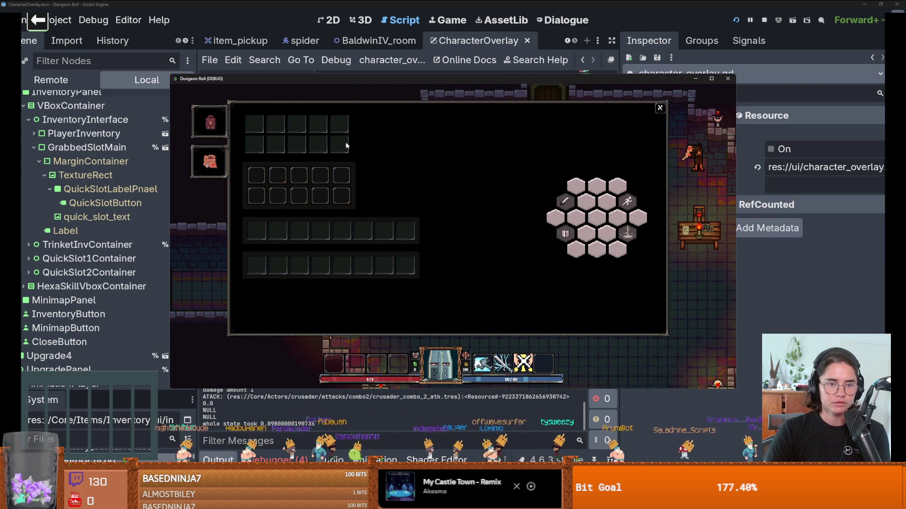
{"action": "left_click", "coordinate": [660, 108]}
{"action": "key", "text": "F8"}
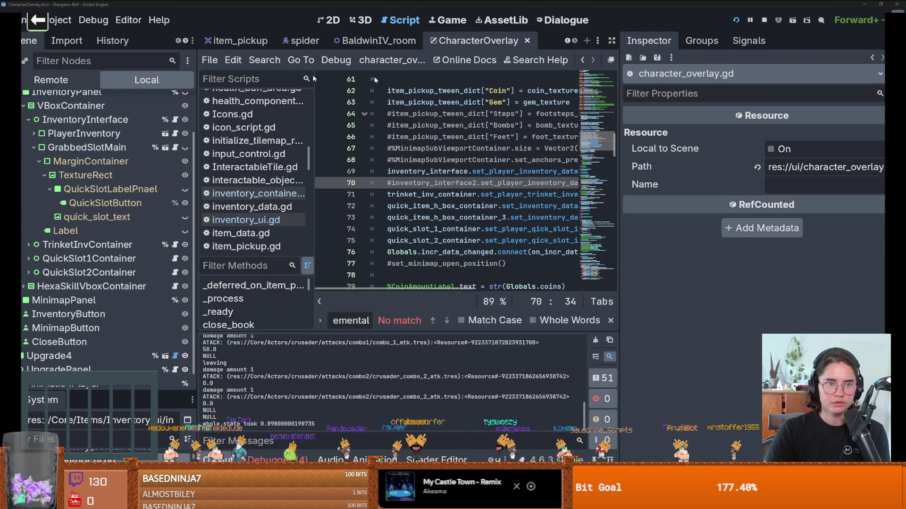
Widen the code editor beside the script list and empty the Find bar's old search term
{"action": "scroll", "coordinate": [503, 215], "scroll_direction": "up", "scroll_amount": 5}
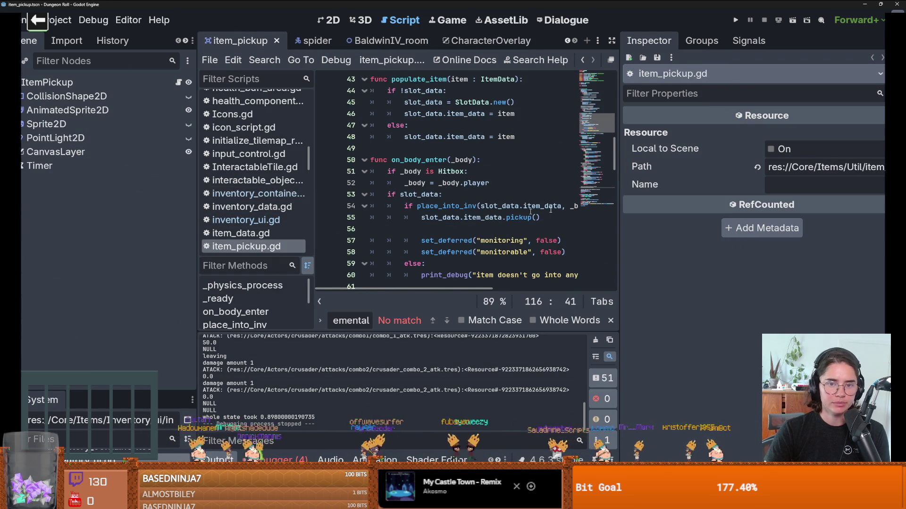
{"action": "mouse_move", "coordinate": [314, 268]}
{"action": "left_mouse_down"}
{"action": "mouse_move", "coordinate": [417, 268]}
{"action": "mouse_move", "coordinate": [271, 268]}
{"action": "left_mouse_up"}
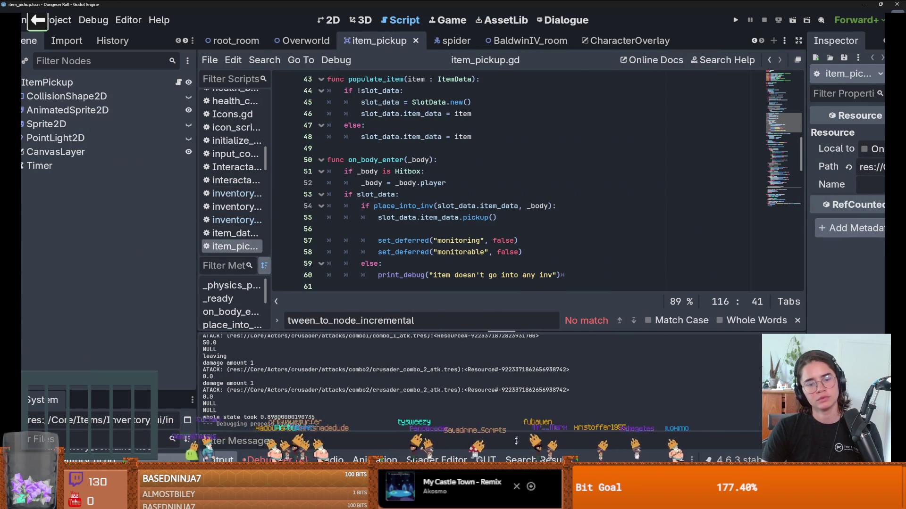
{"action": "key", "text": "ctrl+a"}
{"action": "key", "text": "BackSpace"}
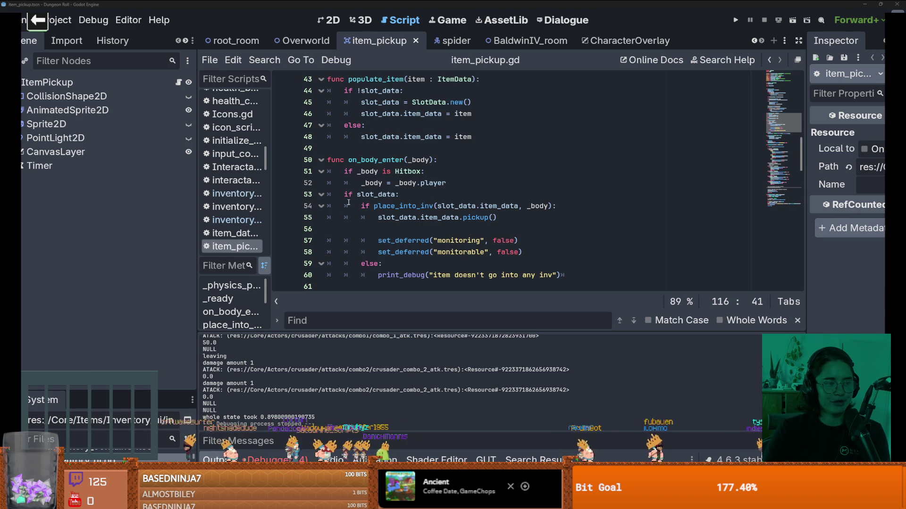
Tidy item_pickup.gd by adjusting line 27's colon spacing and deleting empty line 18, then save
{"action": "scroll", "coordinate": [438, 231], "scroll_direction": "up", "scroll_amount": 6}
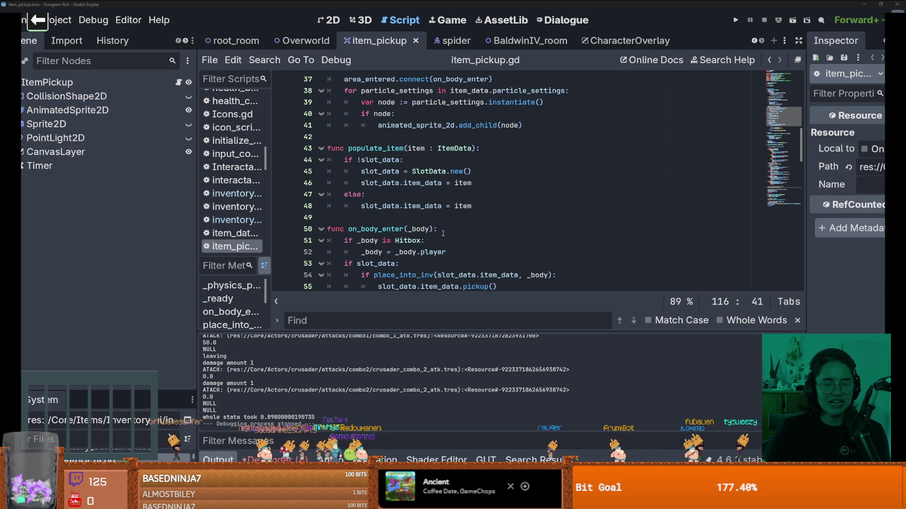
{"action": "scroll", "coordinate": [439, 230], "scroll_direction": "up", "scroll_amount": 2}
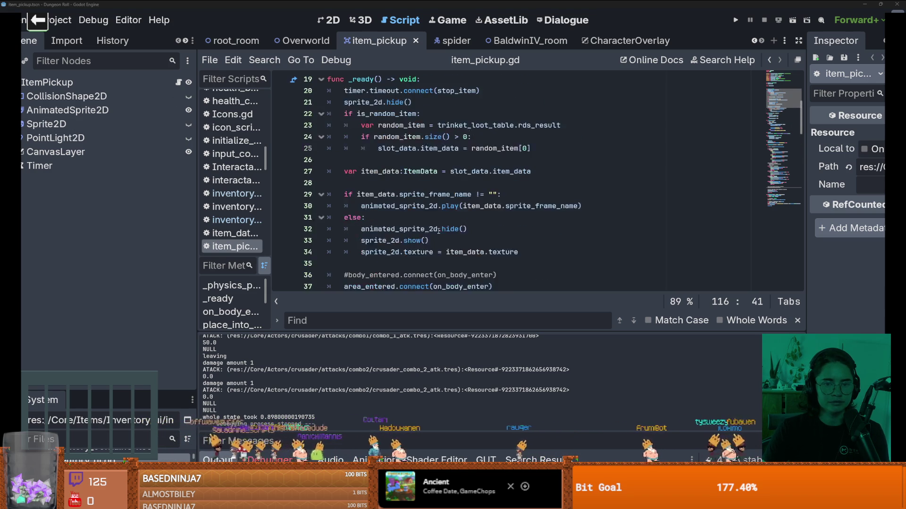
{"action": "left_click", "coordinate": [426, 208]}
{"action": "key", "text": "ctrl+s"}
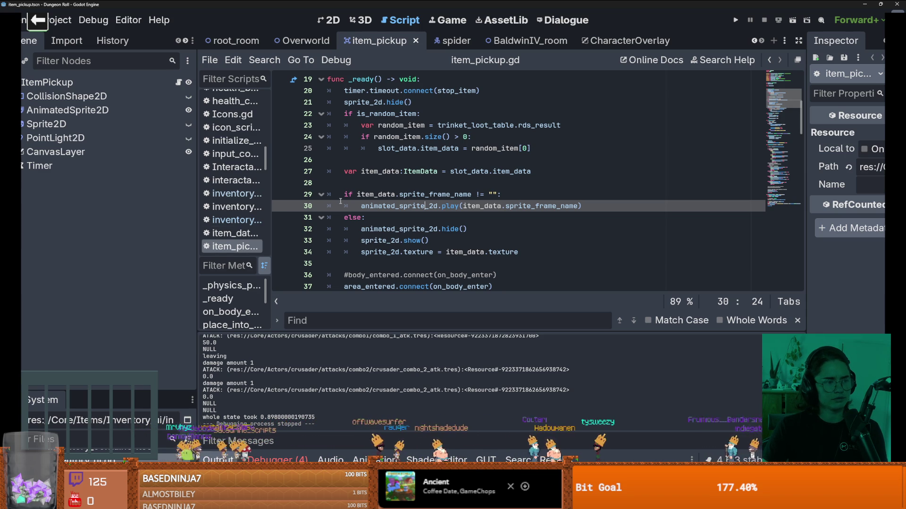
{"action": "left_click", "coordinate": [460, 176]}
{"action": "key", "text": "ctrl+s"}
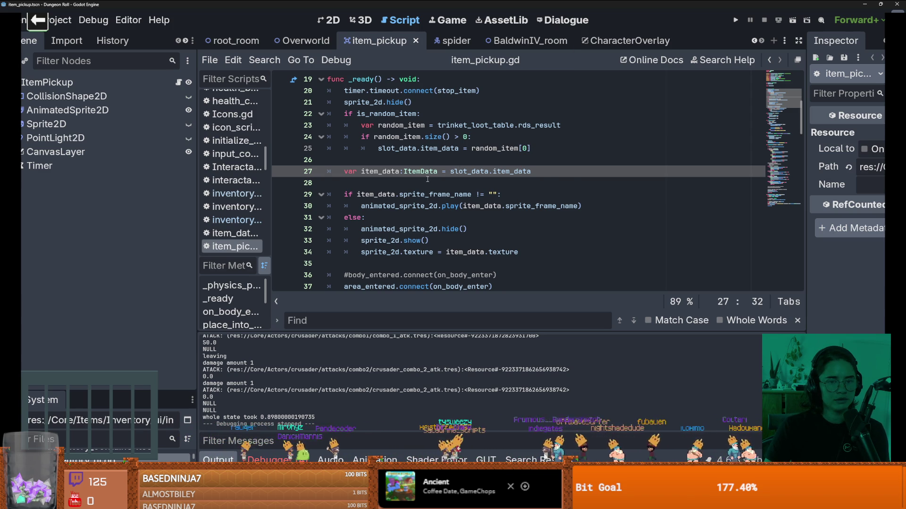
{"action": "scroll", "coordinate": [427, 179], "scroll_direction": "down", "scroll_amount": 1}
{"action": "scroll", "coordinate": [428, 180], "scroll_direction": "up", "scroll_amount": 2}
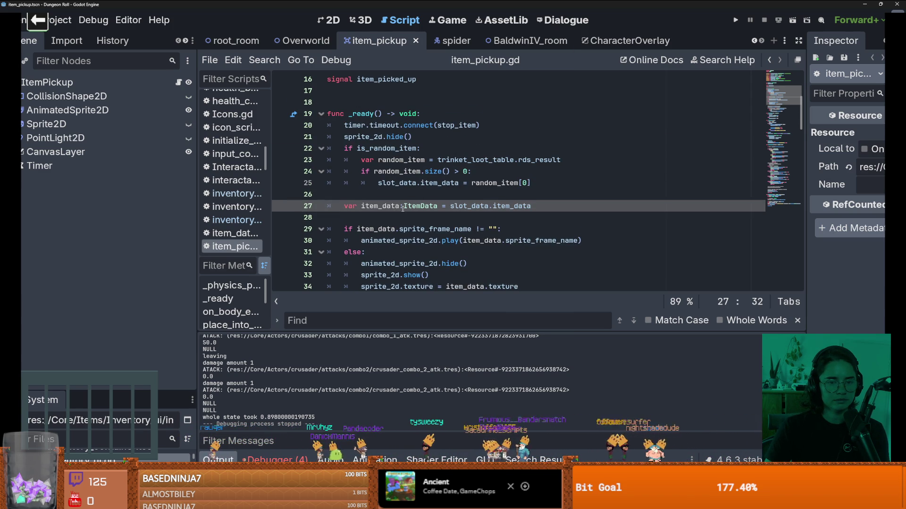
{"action": "key", "text": "Left"}
{"action": "key", "text": "Left"}
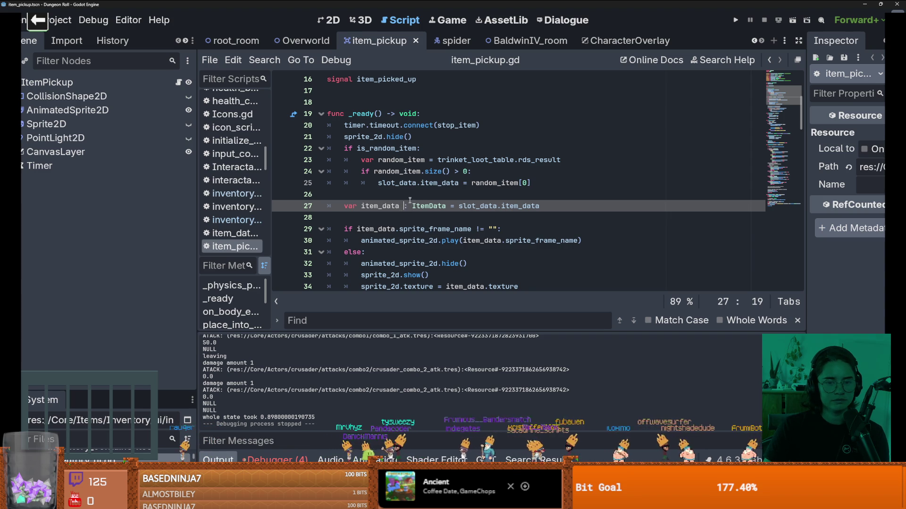
{"action": "left_click", "coordinate": [395, 107]}
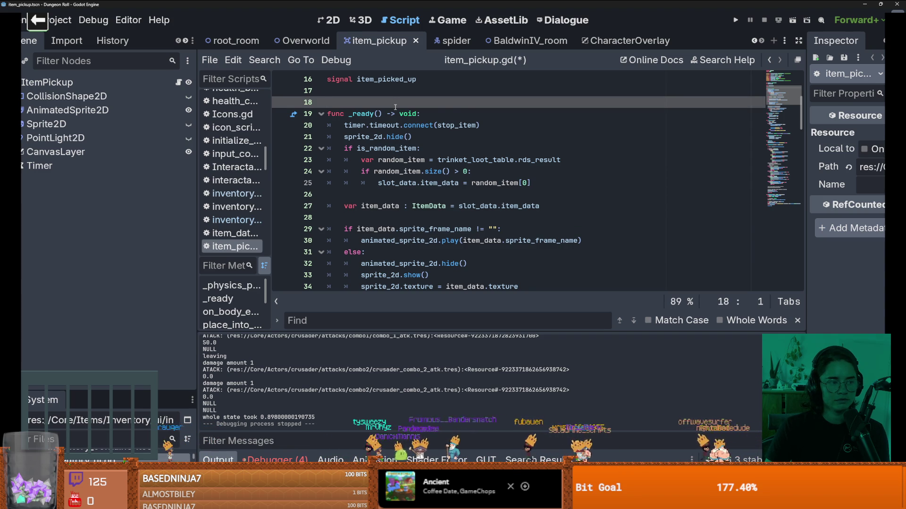
{"action": "key", "text": "BackSpace"}
{"action": "key", "text": "ctrl+s"}
Copy line 107's bomb_inventory pick_up_slot_data call onto a new line 112
{"action": "scroll", "coordinate": [444, 184], "scroll_direction": "down", "scroll_amount": 4}
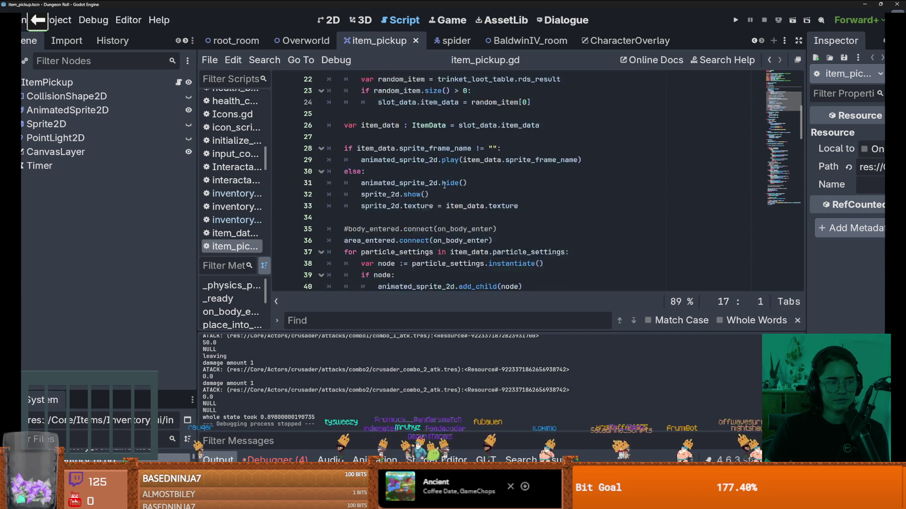
{"action": "scroll", "coordinate": [397, 179], "scroll_direction": "up", "scroll_amount": 3}
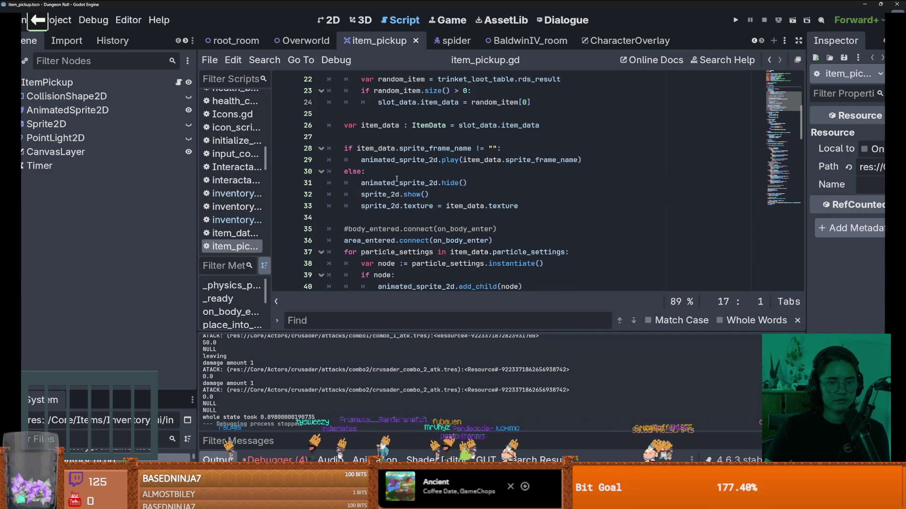
{"action": "scroll", "coordinate": [397, 178], "scroll_direction": "up", "scroll_amount": 5}
{"action": "scroll", "coordinate": [452, 188], "scroll_direction": "down", "scroll_amount": 15}
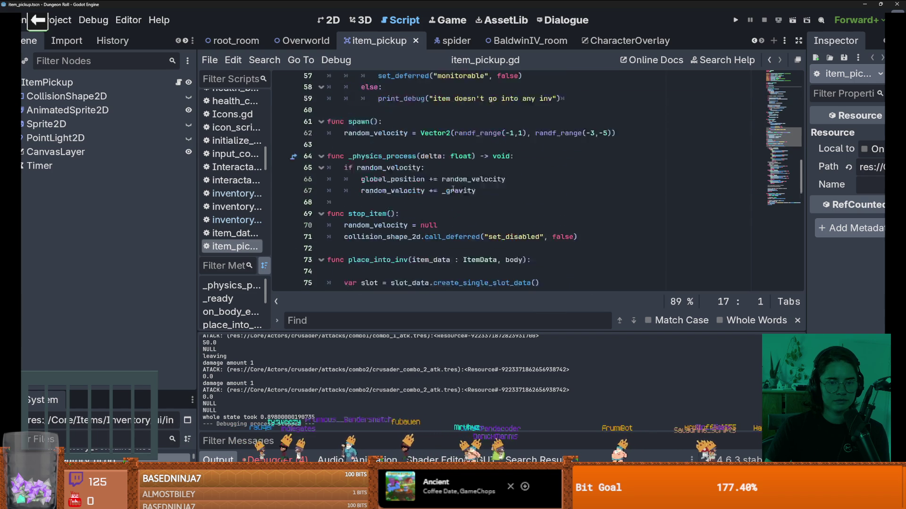
{"action": "scroll", "coordinate": [453, 187], "scroll_direction": "down", "scroll_amount": 9}
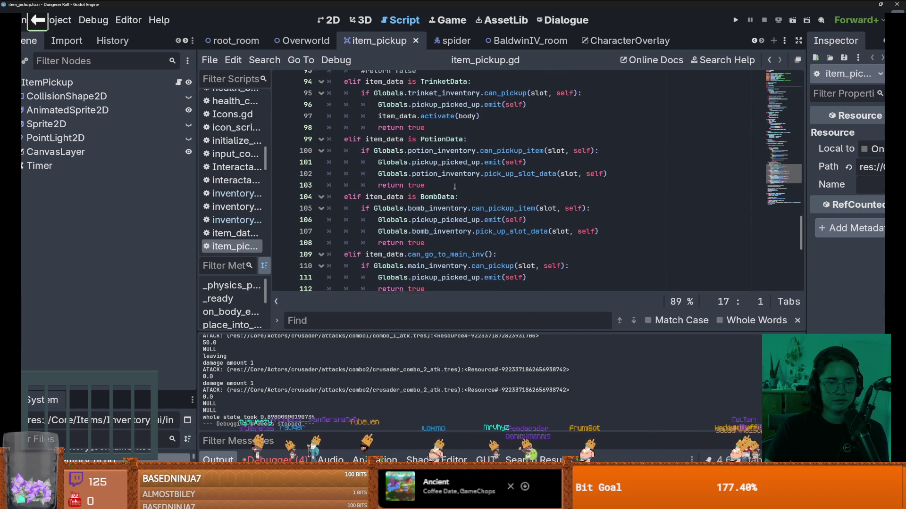
{"action": "scroll", "coordinate": [454, 187], "scroll_direction": "down", "scroll_amount": 2}
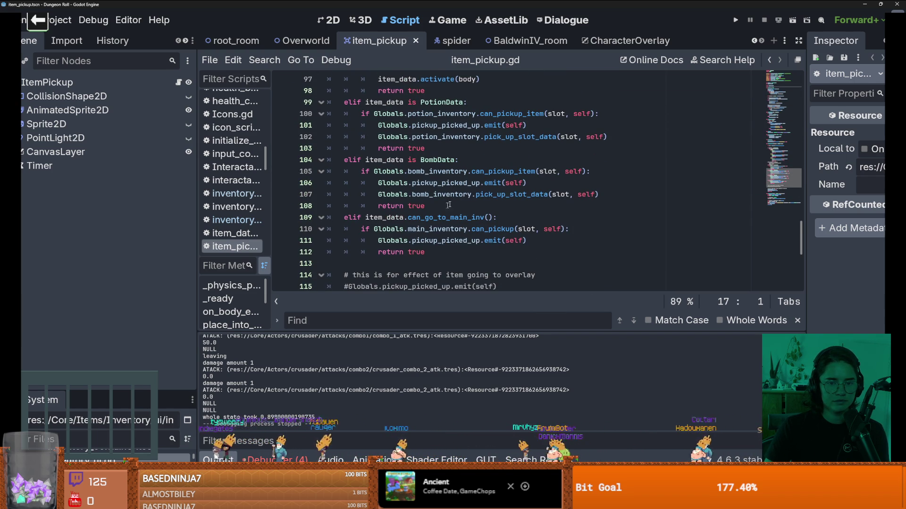
{"action": "left_click_drag", "start_coordinate": [537, 182], "coordinate": [377, 182]}
{"action": "left_click", "coordinate": [469, 194]}
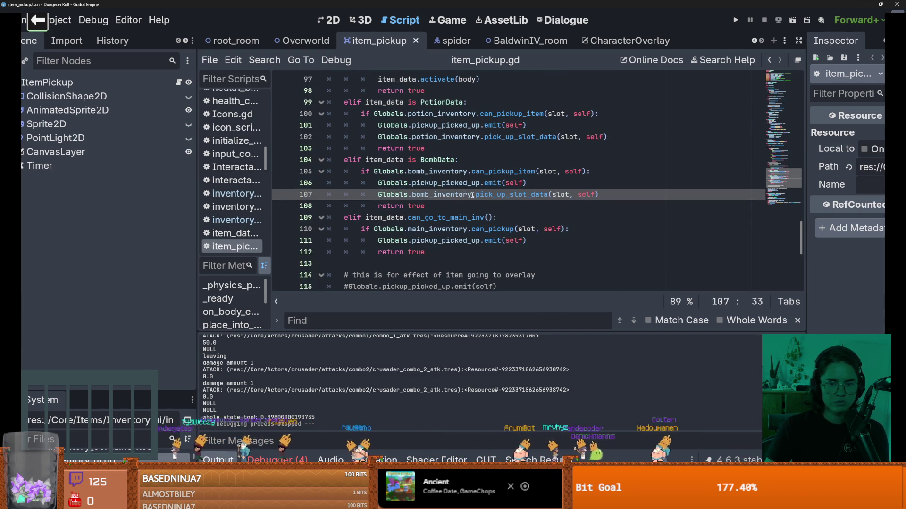
{"action": "double_click", "coordinate": [467, 240]}
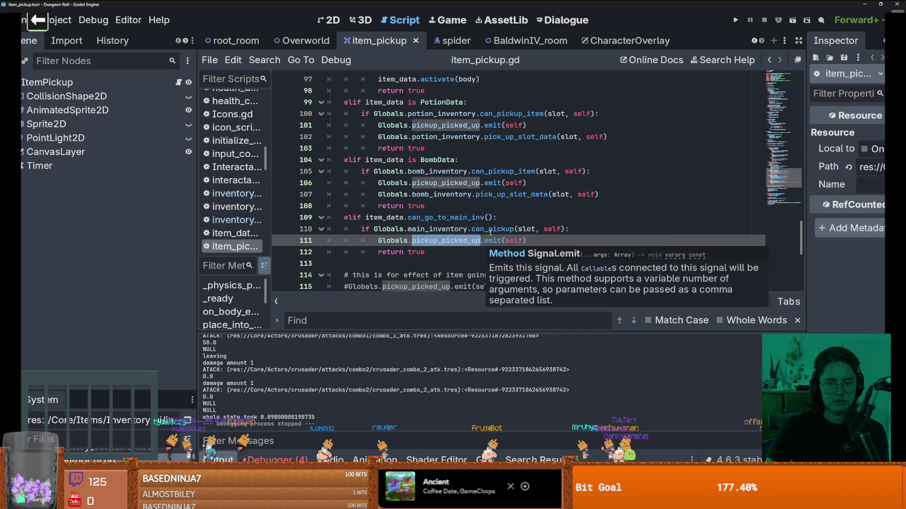
{"action": "left_click", "coordinate": [490, 230]}
{"action": "left_click_drag", "start_coordinate": [614, 194], "coordinate": [376, 194]}
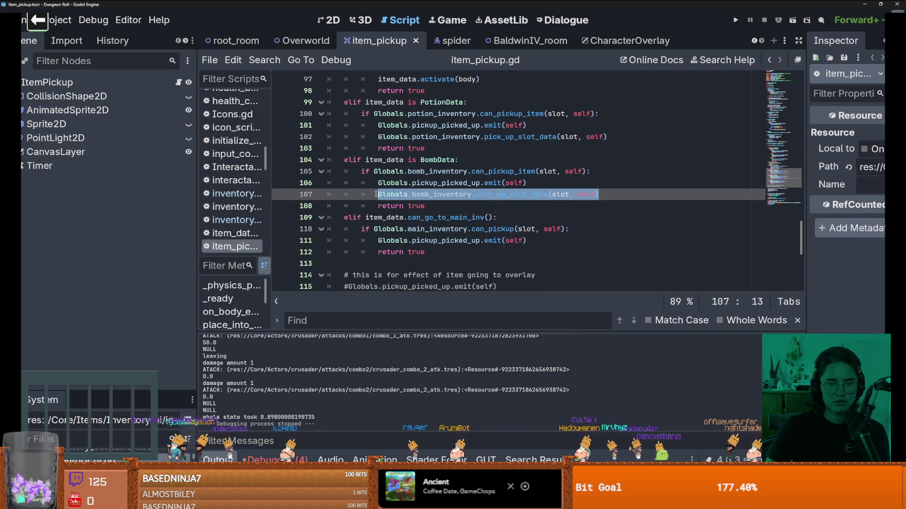
{"action": "key", "text": "ctrl+c"}
{"action": "left_click", "coordinate": [534, 240]}
{"action": "key", "text": "Return"}
{"action": "key", "text": "ctrl+v"}
Change bomb_inventory to main_inventory on line 112 and run the project
{"action": "left_click", "coordinate": [447, 252]}
{"action": "double_click", "coordinate": [446, 252]}
{"action": "type", "text": "main_inventory"}
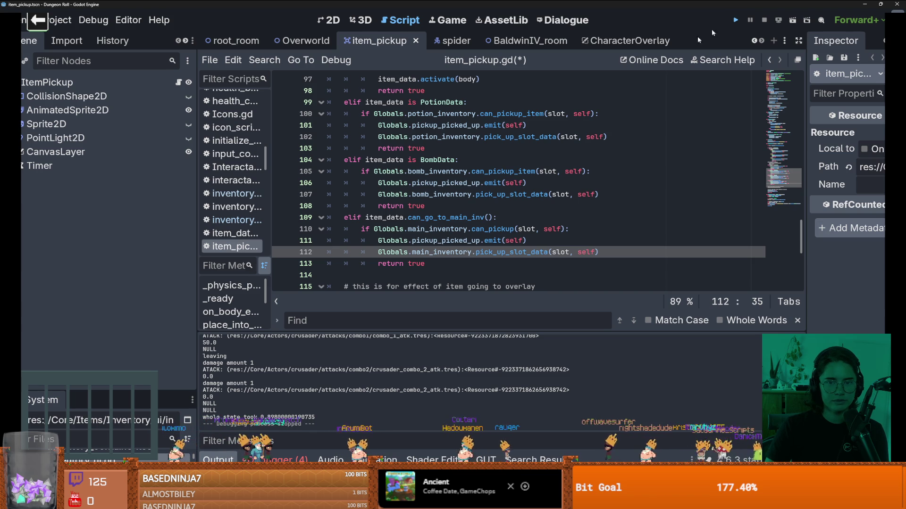
{"action": "left_click", "coordinate": [735, 22]}
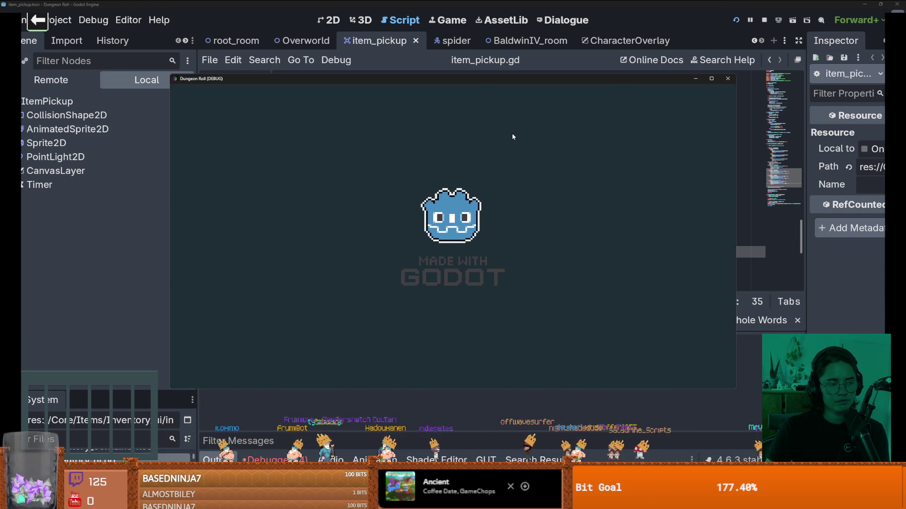
Walk the knight left, toggle the inventory with I, and break a crate
{"action": "key", "text": "a"}
{"action": "left_click", "coordinate": [343, 198]}
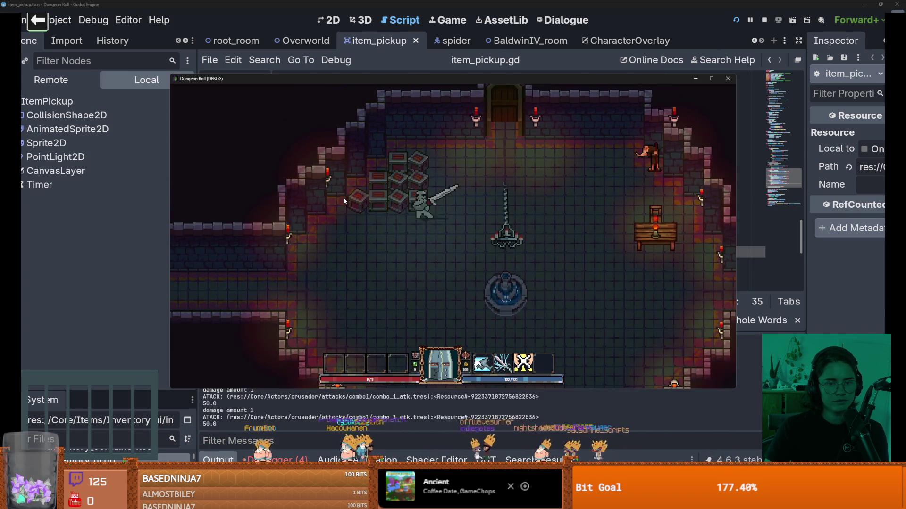
{"action": "key", "text": "i"}
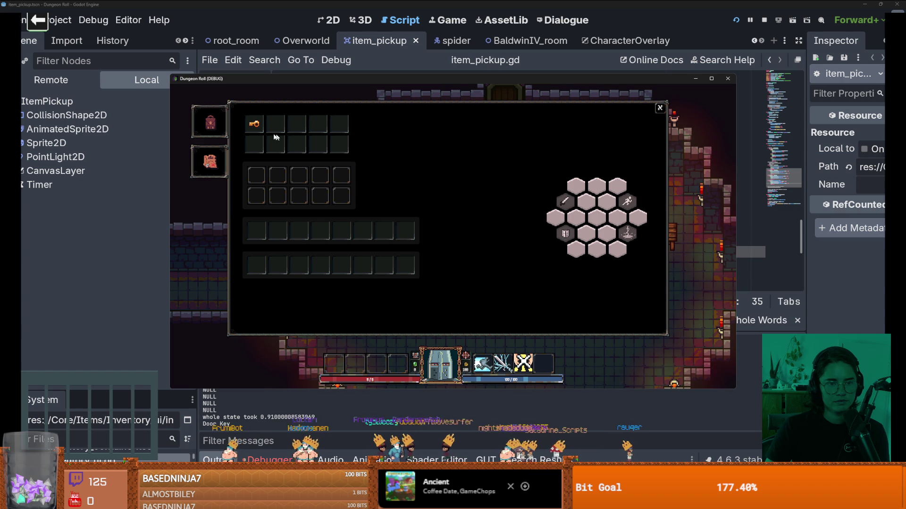
{"action": "key", "text": "i"}
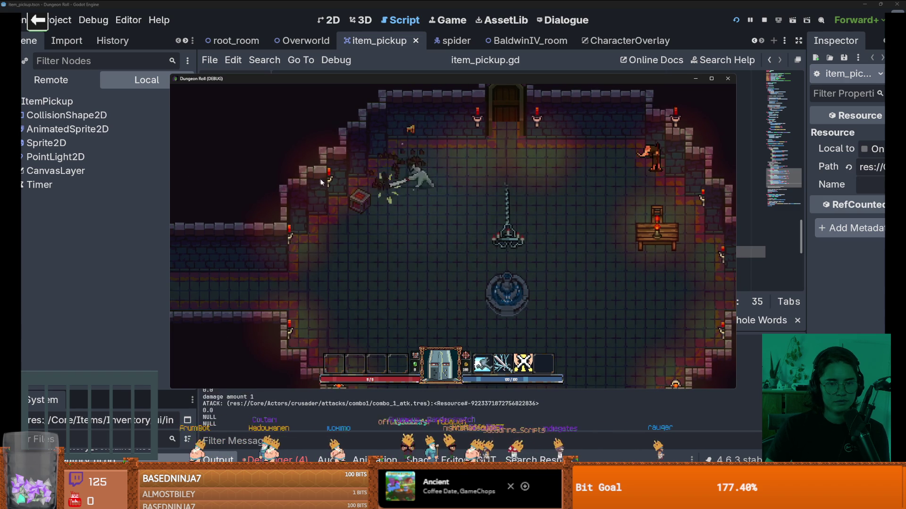
{"action": "left_click", "coordinate": [325, 191]}
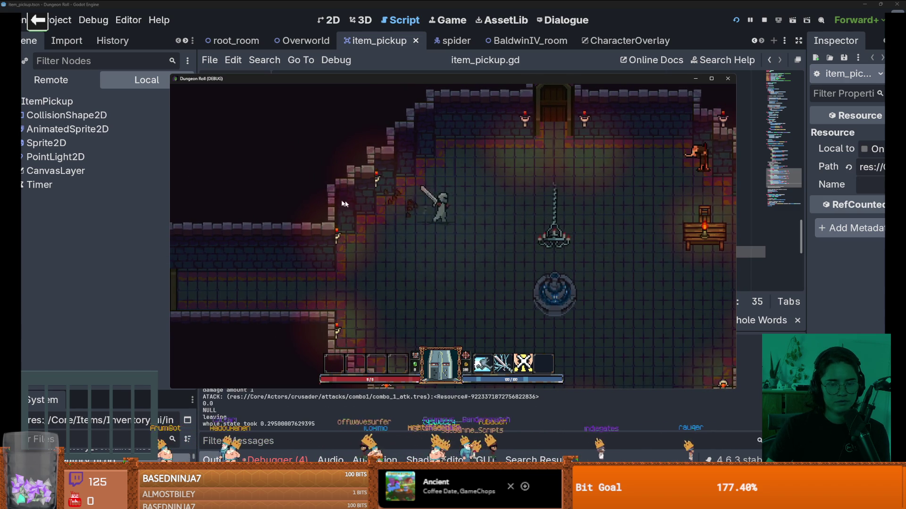
Run spawn_item 12 3 in the console, check the inventory, then close the game
{"action": "key", "text": "grave"}
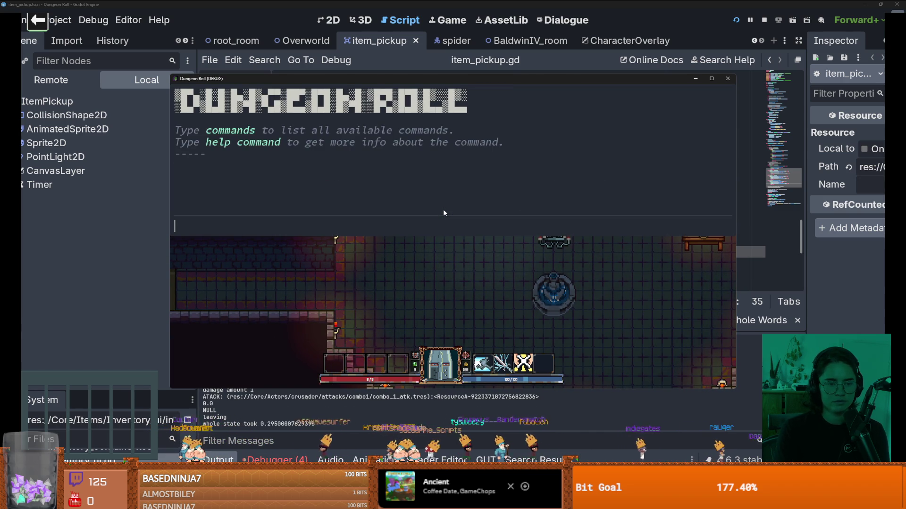
{"action": "type", "text": "spawn_it"}
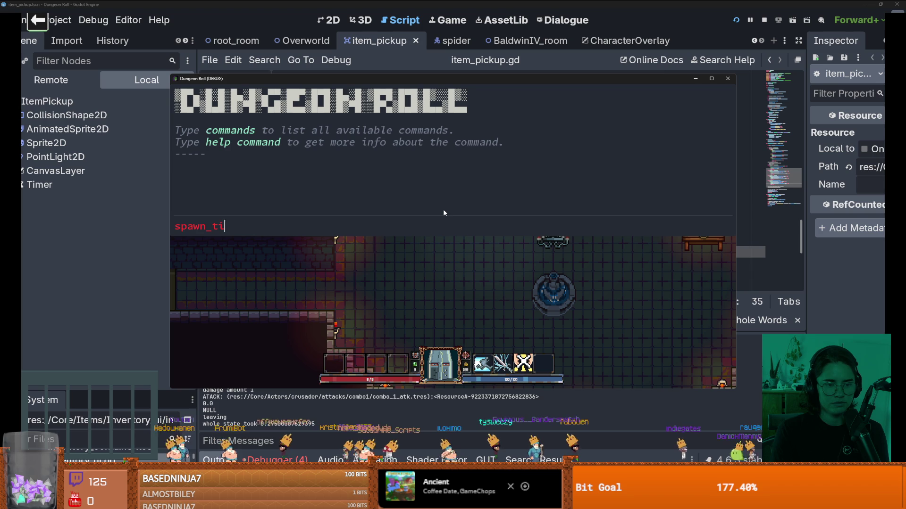
{"action": "type", "text": "em 12 3"}
{"action": "key", "text": "Return"}
{"action": "key", "text": "grave"}
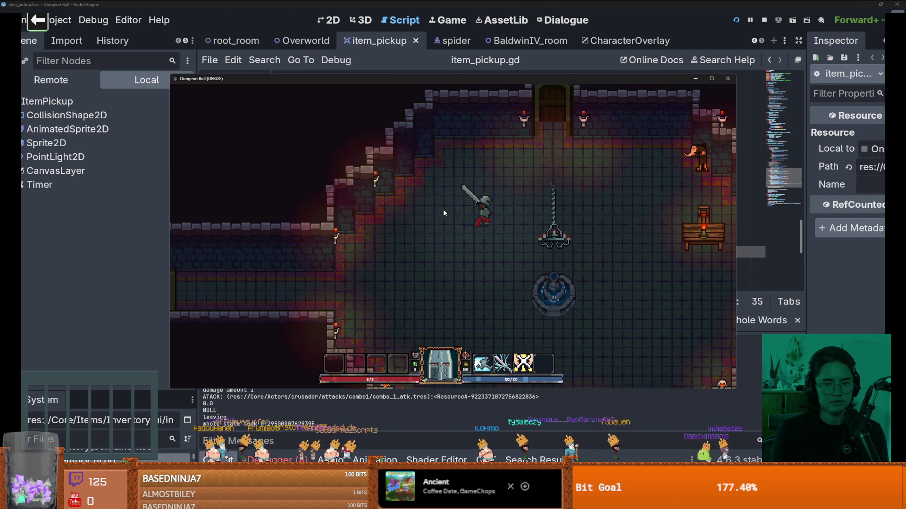
{"action": "key", "text": "i"}
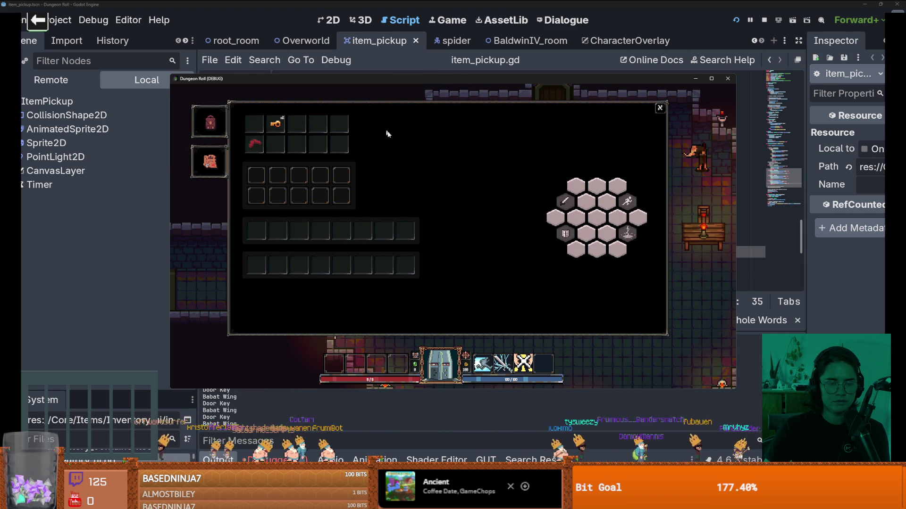
{"action": "key", "text": "i"}
{"action": "left_click", "coordinate": [727, 78]}
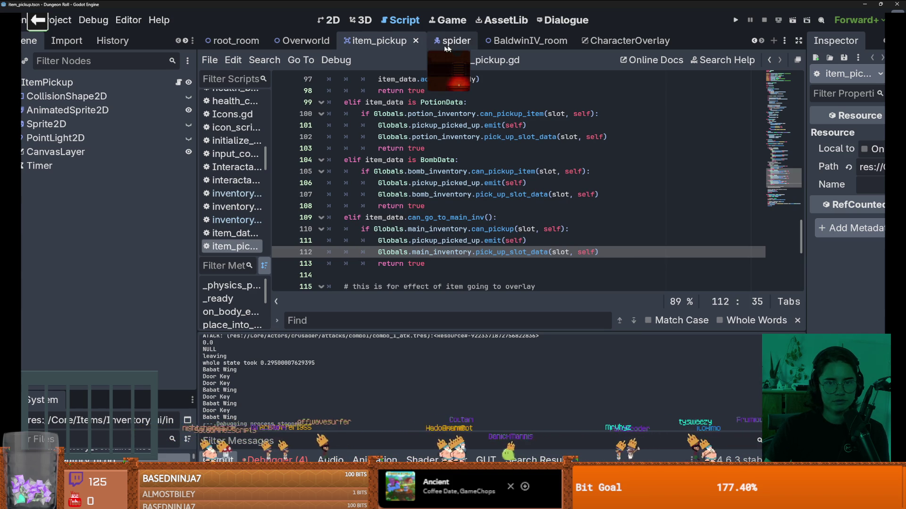
Paste a copy of InventoryInterface under the CharacterOverlay CanvasLayer and save the scene
{"action": "left_click", "coordinate": [613, 41]}
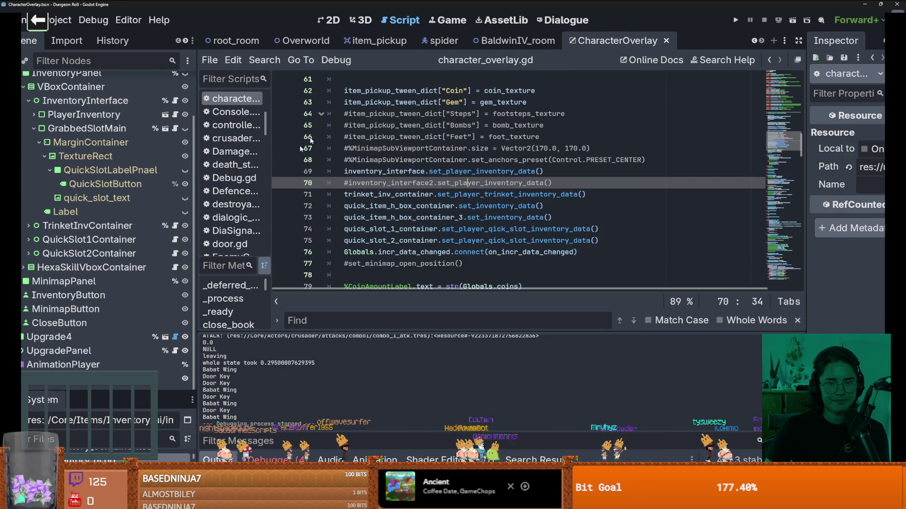
{"action": "left_click", "coordinate": [348, 183]}
{"action": "scroll", "coordinate": [348, 182], "scroll_direction": "up", "scroll_amount": 10}
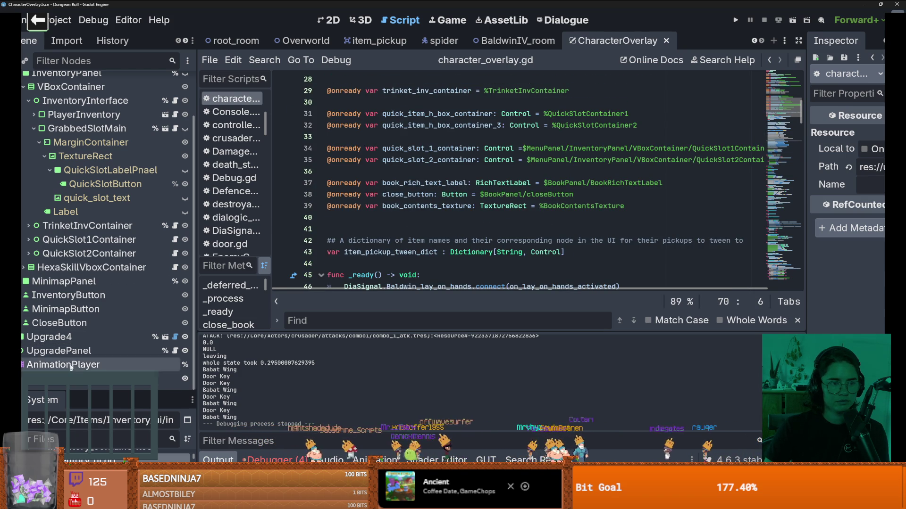
{"action": "scroll", "coordinate": [95, 132], "scroll_direction": "up", "scroll_amount": 2}
{"action": "left_click", "coordinate": [30, 124]}
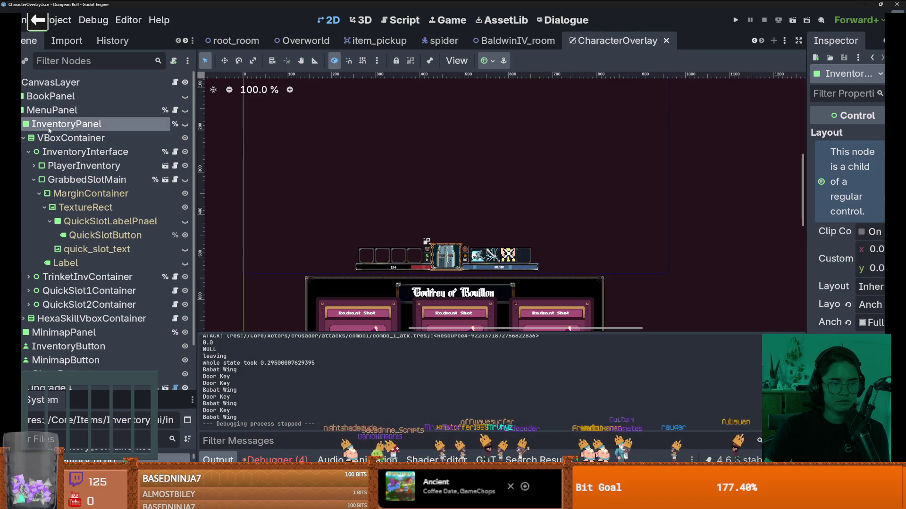
{"action": "left_click", "coordinate": [65, 152]}
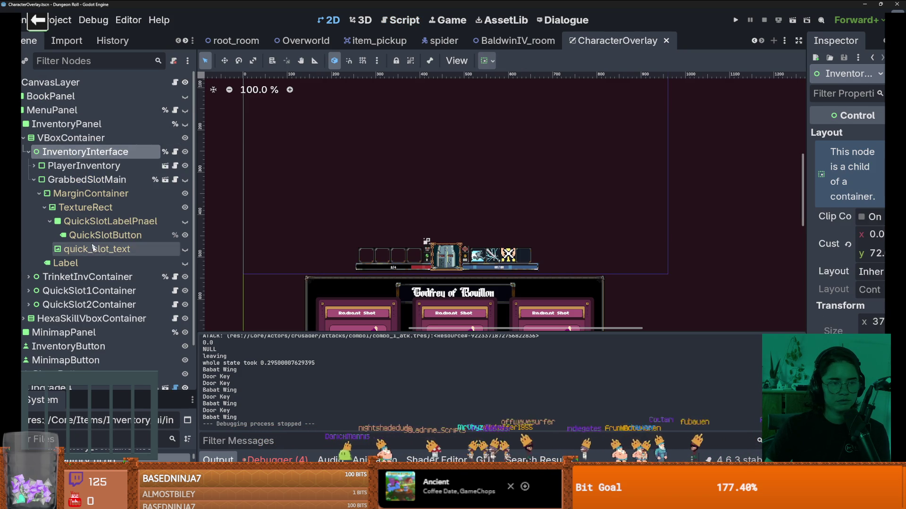
{"action": "scroll", "coordinate": [75, 212], "scroll_direction": "down", "scroll_amount": 2}
{"action": "scroll", "coordinate": [52, 98], "scroll_direction": "up", "scroll_amount": 2}
{"action": "left_click", "coordinate": [51, 83]}
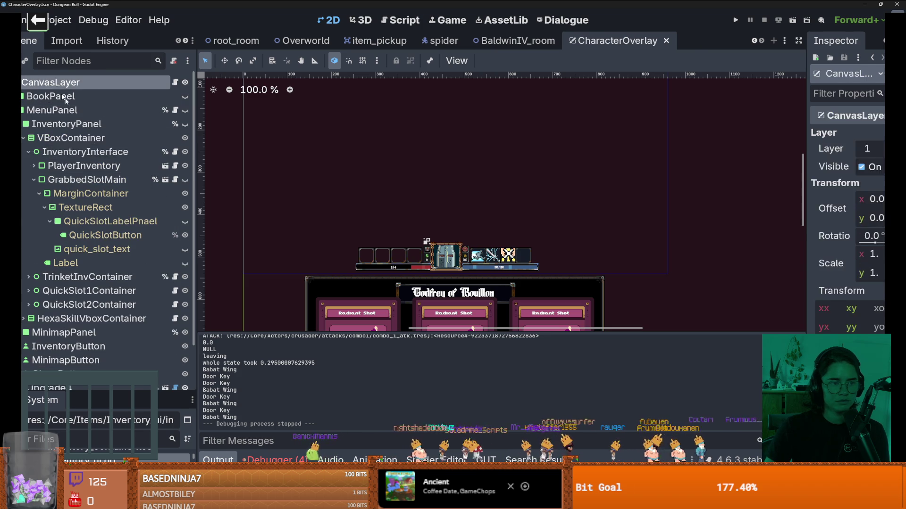
{"action": "key", "text": "ctrl+v"}
{"action": "scroll", "coordinate": [92, 370], "scroll_direction": "down", "scroll_amount": 4}
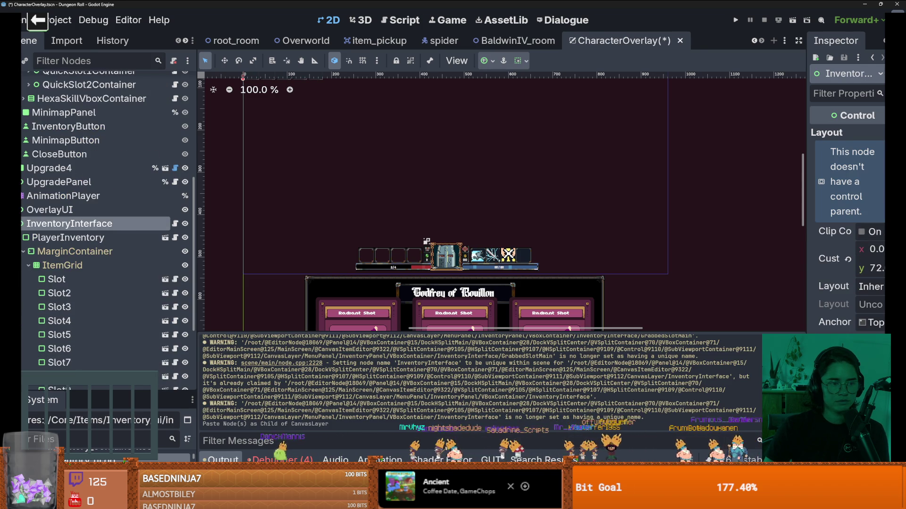
{"action": "scroll", "coordinate": [78, 356], "scroll_direction": "up", "scroll_amount": 5}
{"action": "key", "text": "ctrl+s"}
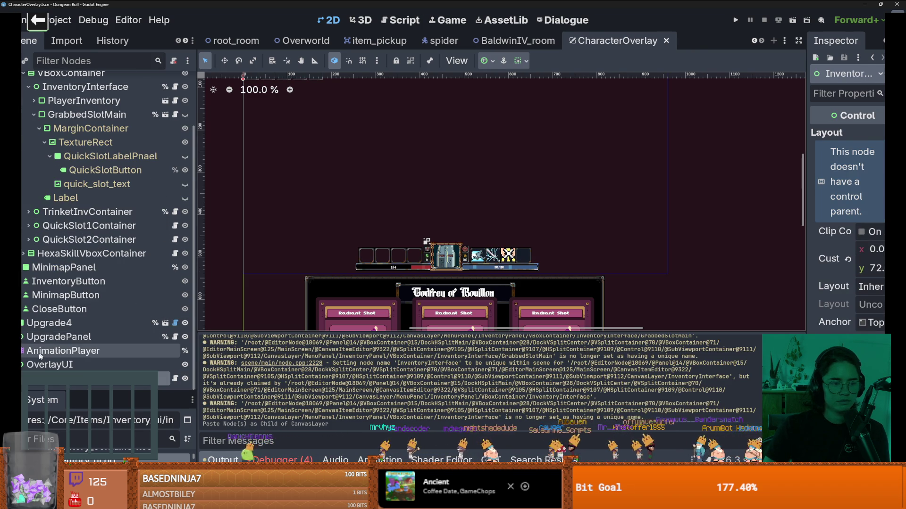
Resize the pasted InventoryInterface to 263×72, move it toward screen centre, and run the game
{"action": "left_click", "coordinate": [71, 378]}
{"action": "scroll", "coordinate": [71, 283], "scroll_direction": "down", "scroll_amount": 8}
{"action": "scroll", "coordinate": [50, 182], "scroll_direction": "up", "scroll_amount": 5}
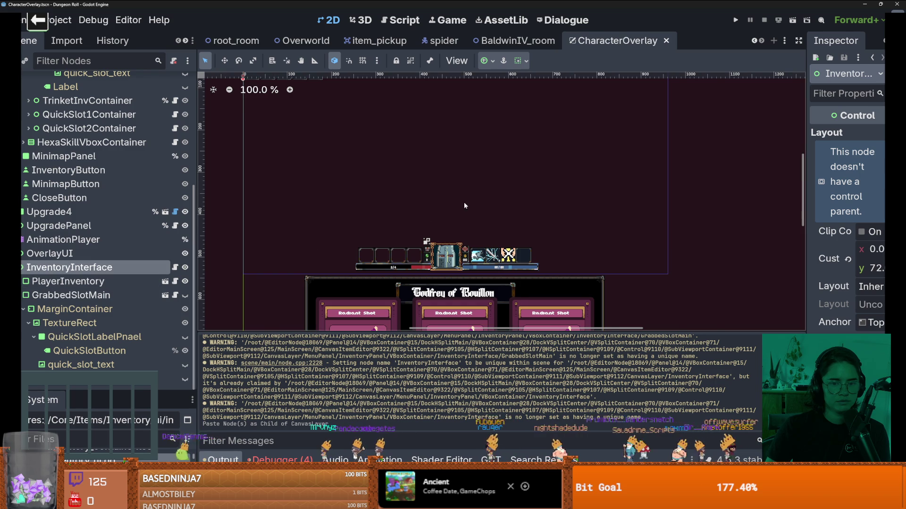
{"action": "scroll", "coordinate": [404, 267], "scroll_direction": "down", "scroll_amount": 2}
{"action": "left_click_drag", "start_coordinate": [259, 147], "coordinate": [348, 156]}
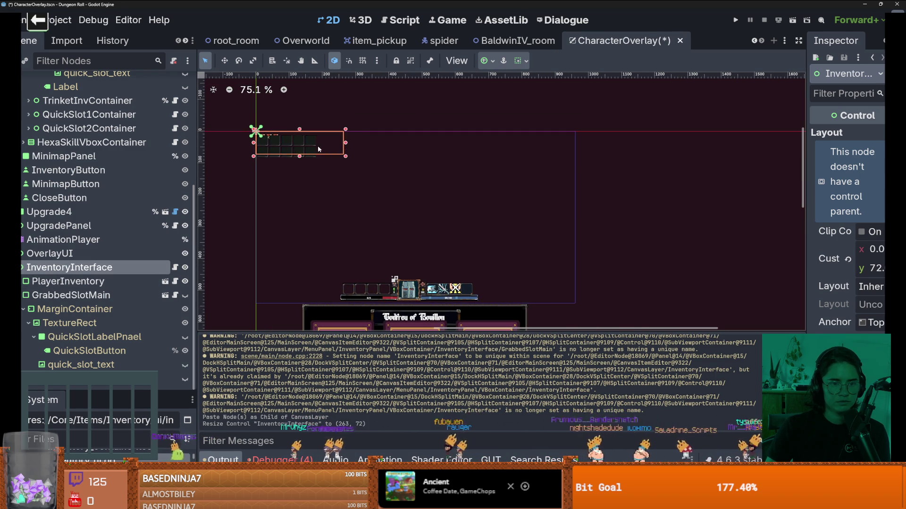
{"action": "left_click", "coordinate": [302, 149]}
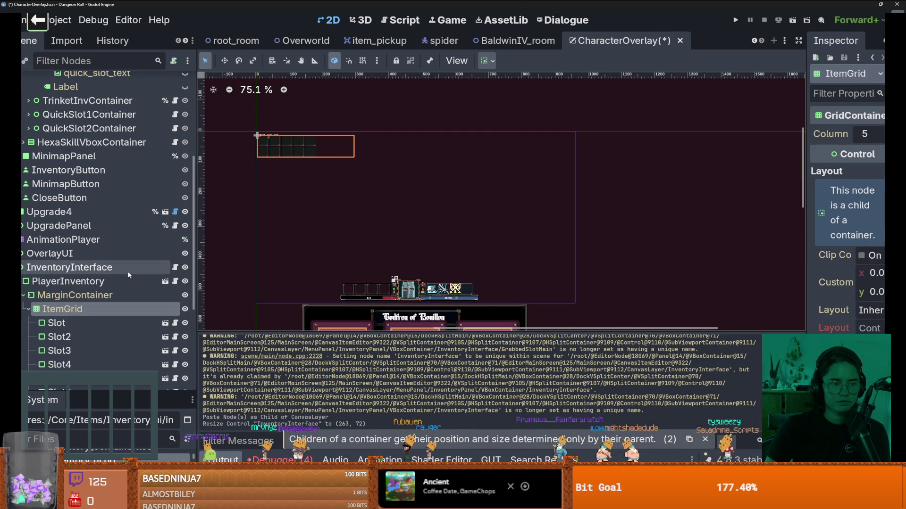
{"action": "left_click", "coordinate": [70, 267]}
{"action": "mouse_move", "coordinate": [307, 148]}
{"action": "left_mouse_down"}
{"action": "mouse_move", "coordinate": [480, 209]}
{"action": "mouse_move", "coordinate": [488, 220]}
{"action": "left_mouse_up"}
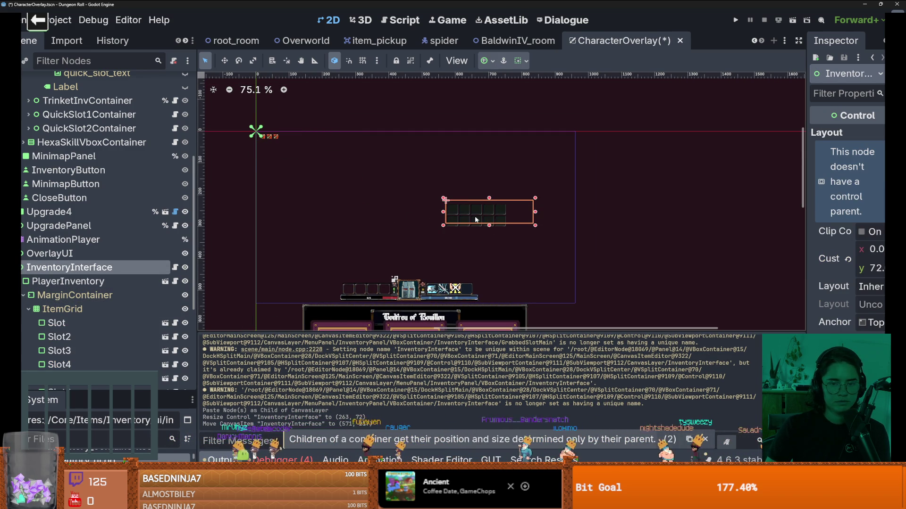
{"action": "left_click", "coordinate": [736, 20]}
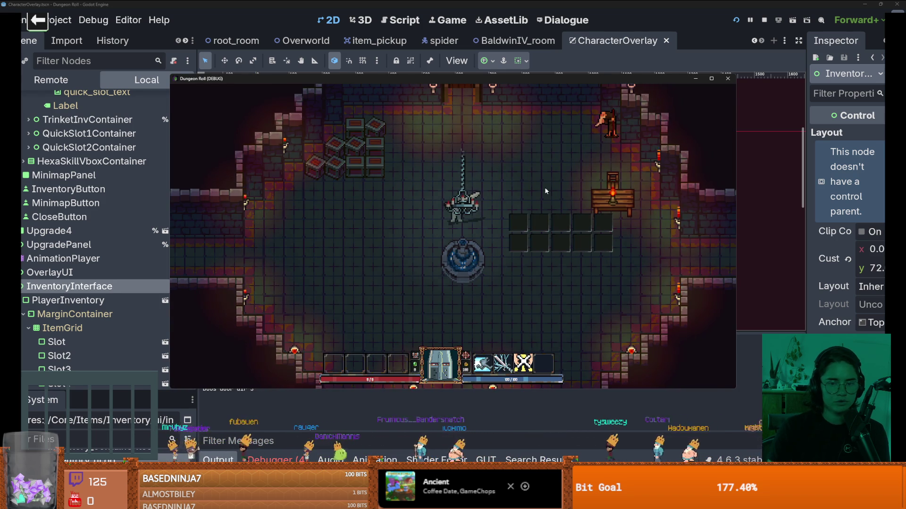
Spawn an item from the console, check the inventory, stop the game with F8, and reopen character_overlay.gd
{"action": "key", "text": "grave"}
{"action": "type", "text": "item"}
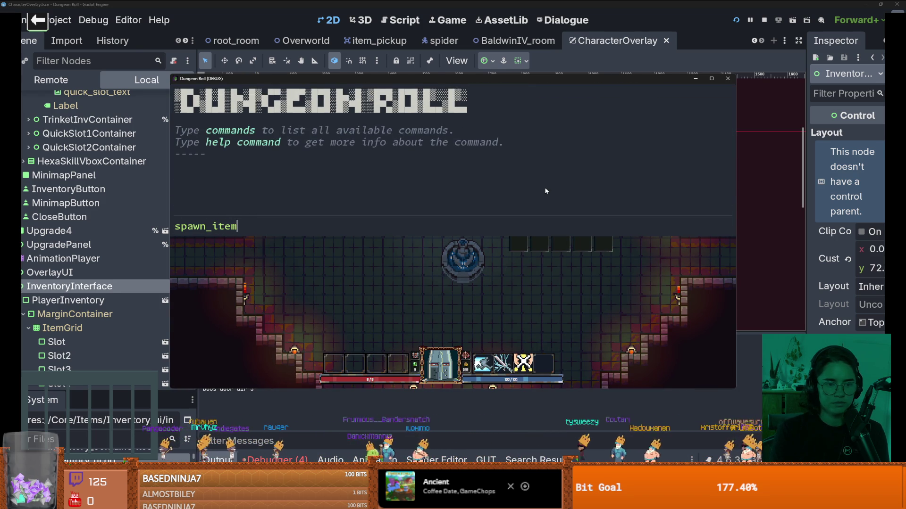
{"action": "type", "text": "12"}
{"action": "key", "text": "Return"}
{"action": "key", "text": "grave"}
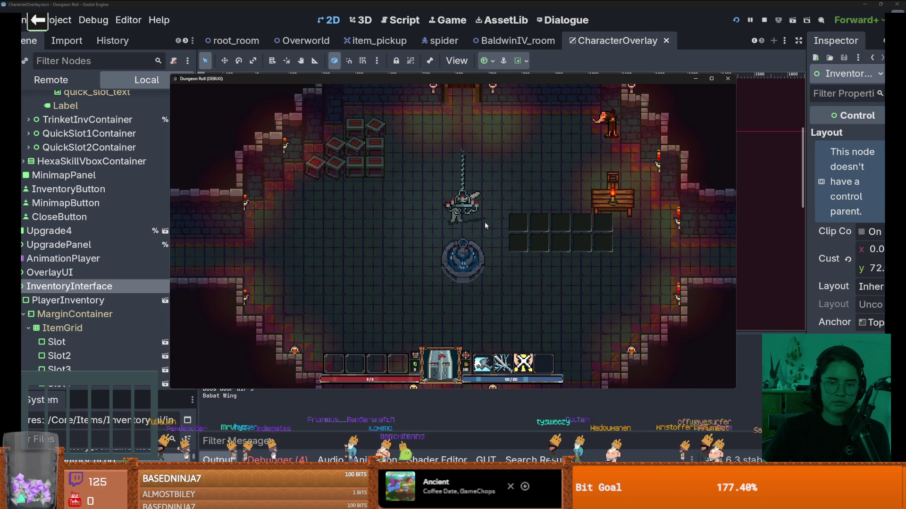
{"action": "key", "text": "i"}
{"action": "key", "text": "i"}
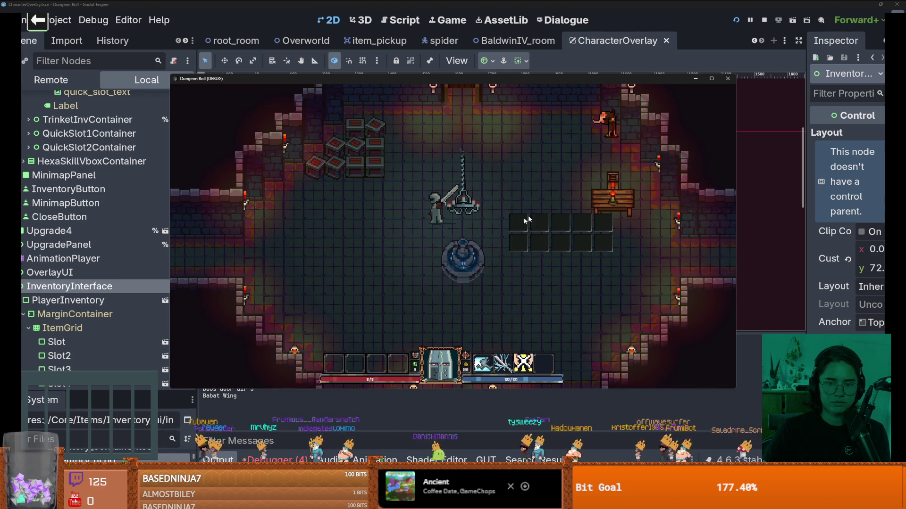
{"action": "key", "text": "F8"}
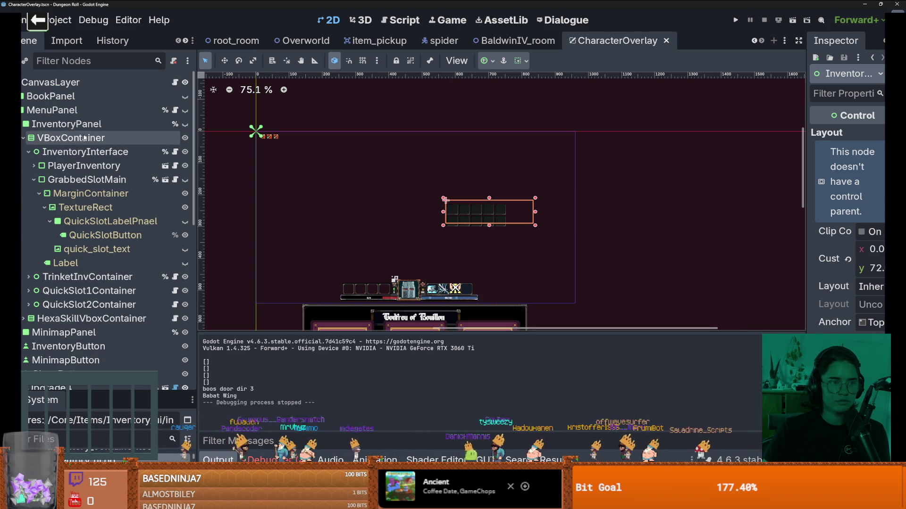
{"action": "left_click", "coordinate": [173, 82]}
Uncomment line 70's inventory_interface2 call and replace line 27's node path with the InventoryInterface reference
{"action": "scroll", "coordinate": [451, 187], "scroll_direction": "down", "scroll_amount": 9}
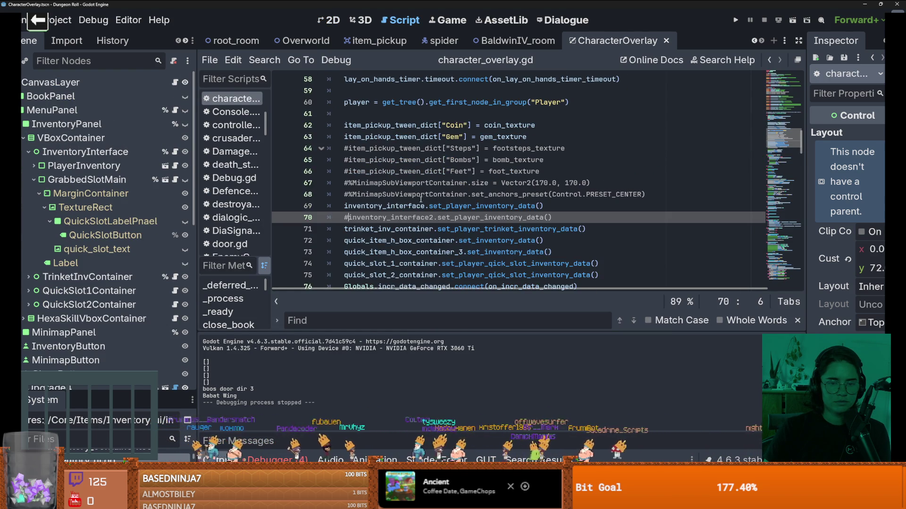
{"action": "key", "text": "BackSpace"}
{"action": "double_click", "coordinate": [422, 217]}
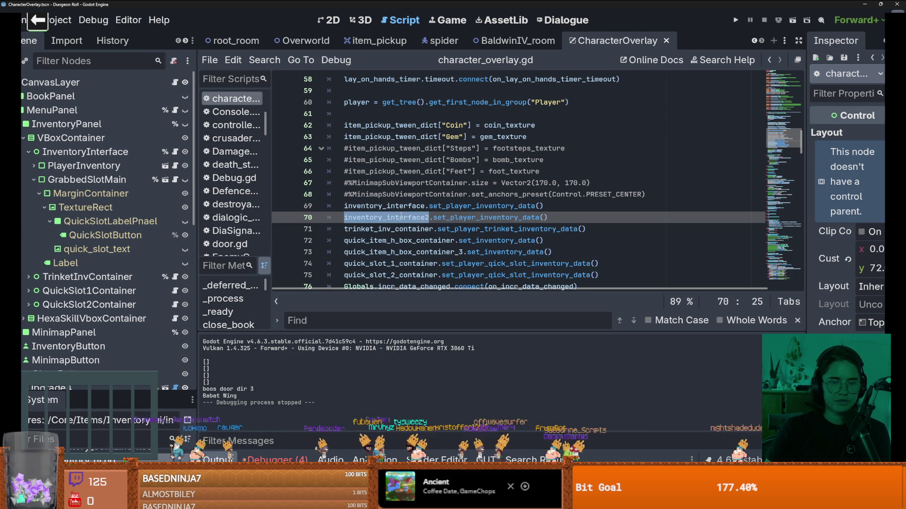
{"action": "scroll", "coordinate": [401, 216], "scroll_direction": "up", "scroll_amount": 12}
{"action": "left_click_drag", "start_coordinate": [650, 172], "coordinate": [518, 173]}
{"action": "key", "text": "BackSpace"}
{"action": "scroll", "coordinate": [95, 283], "scroll_direction": "down", "scroll_amount": 5}
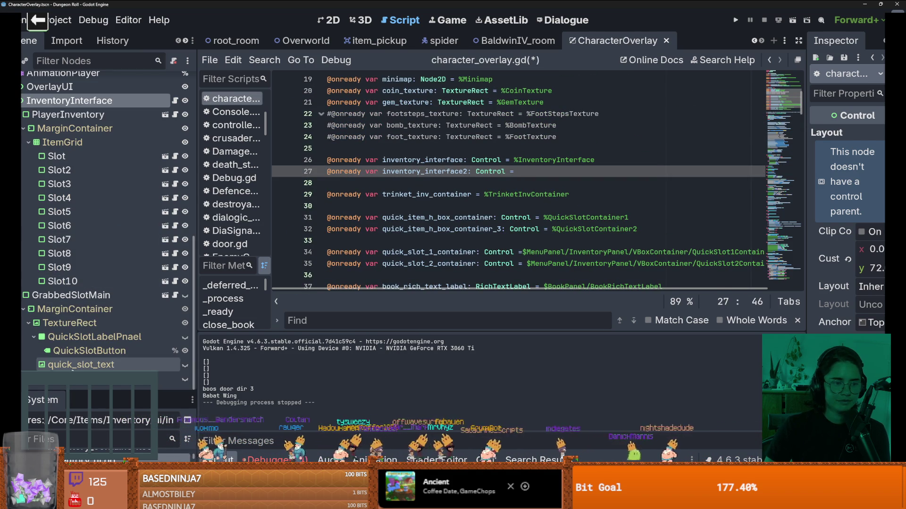
{"action": "scroll", "coordinate": [75, 283], "scroll_direction": "up", "scroll_amount": 4}
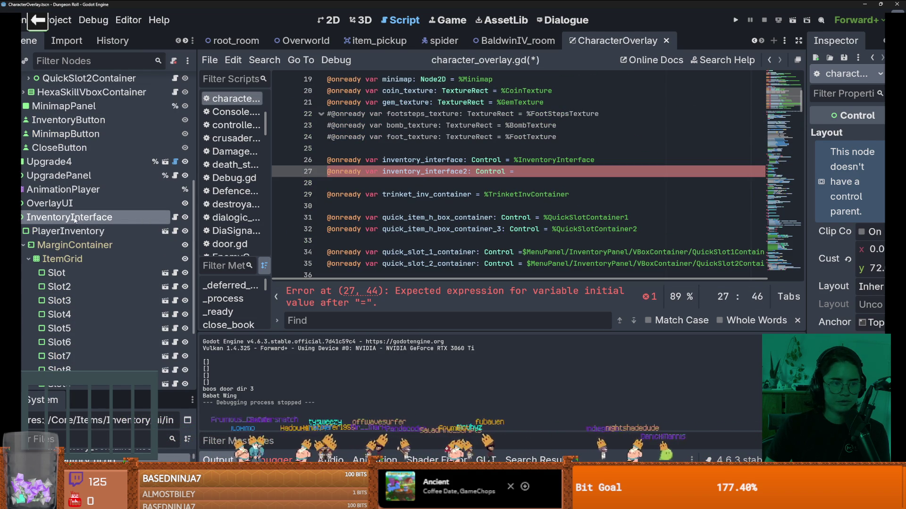
{"action": "left_click_drag", "start_coordinate": [74, 219], "coordinate": [539, 176]}
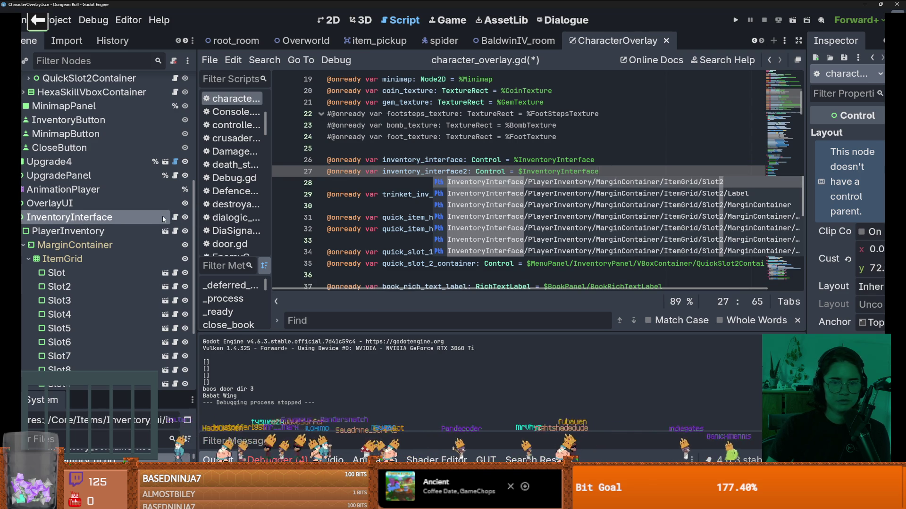
Rename the node InventoryInterface2, point line 27 at $InventoryInterface2, then save and run
{"action": "double_click", "coordinate": [136, 218]}
{"action": "type", "text": "2"}
{"action": "key", "text": "Return"}
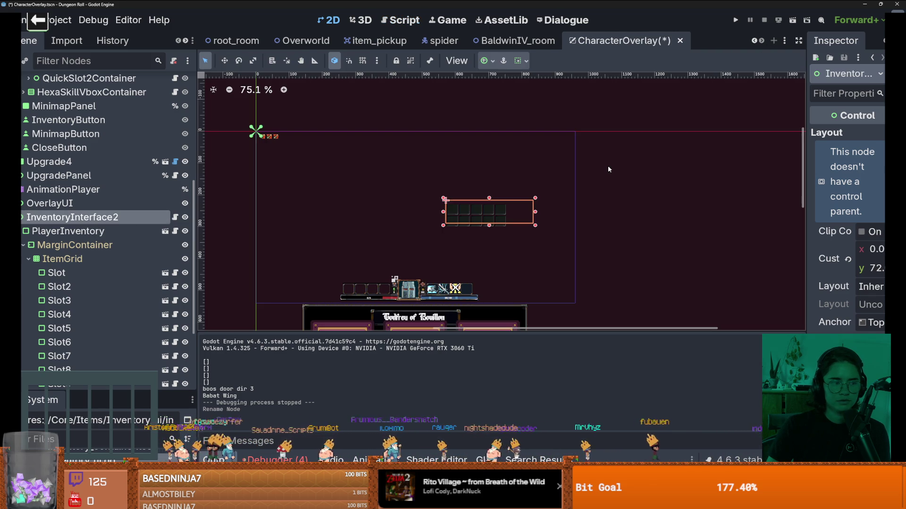
{"action": "left_click", "coordinate": [608, 169]}
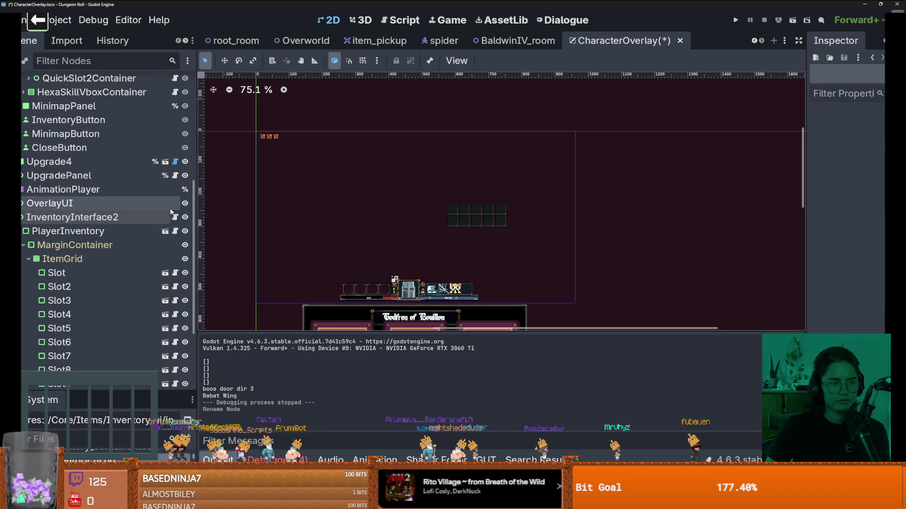
{"action": "scroll", "coordinate": [170, 188], "scroll_direction": "up", "scroll_amount": 5}
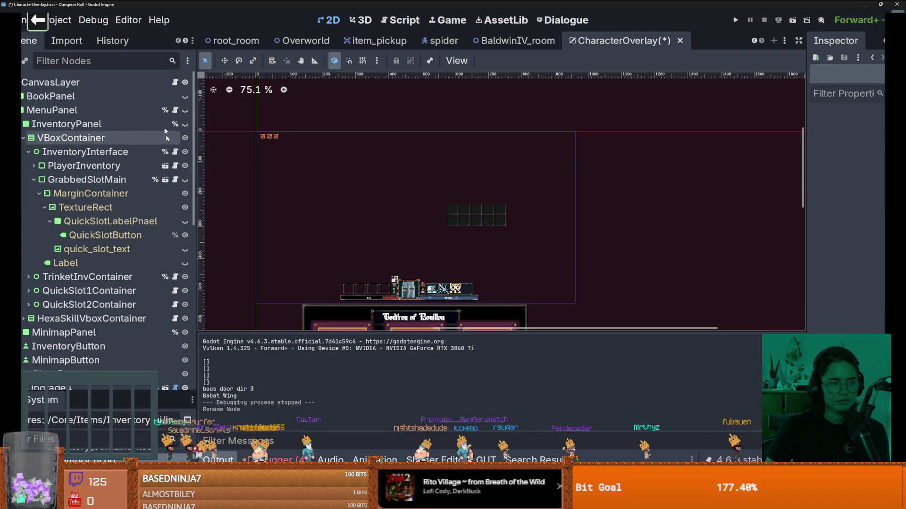
{"action": "left_click", "coordinate": [175, 82]}
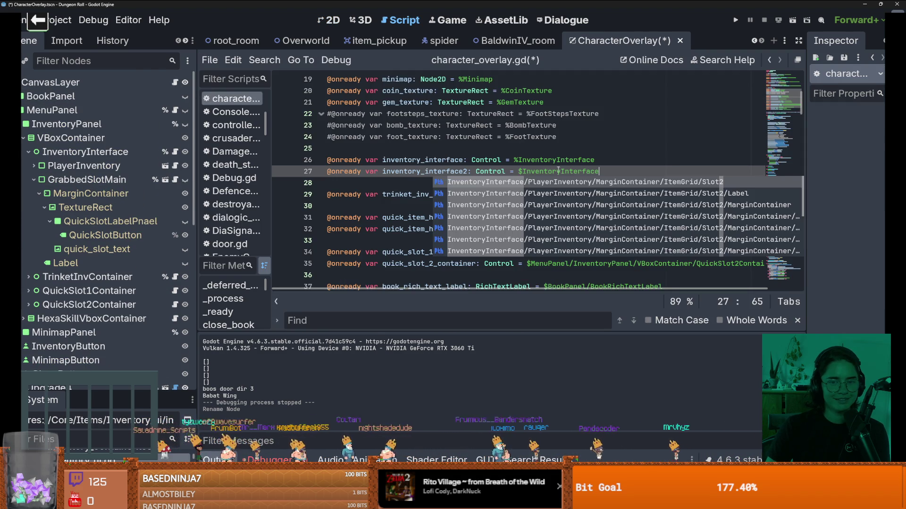
{"action": "left_click_drag", "start_coordinate": [614, 137], "coordinate": [518, 137]}
{"action": "key", "text": "BackSpace"}
{"action": "scroll", "coordinate": [94, 212], "scroll_direction": "down", "scroll_amount": 6}
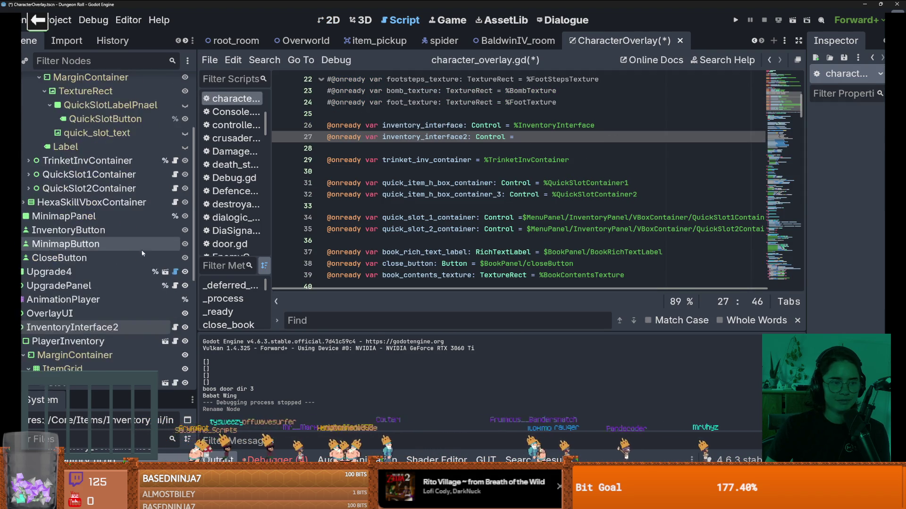
{"action": "mouse_move", "coordinate": [71, 172]}
{"action": "left_mouse_down"}
{"action": "mouse_move", "coordinate": [469, 155]}
{"action": "mouse_move", "coordinate": [489, 139]}
{"action": "mouse_move", "coordinate": [519, 138]}
{"action": "left_mouse_up"}
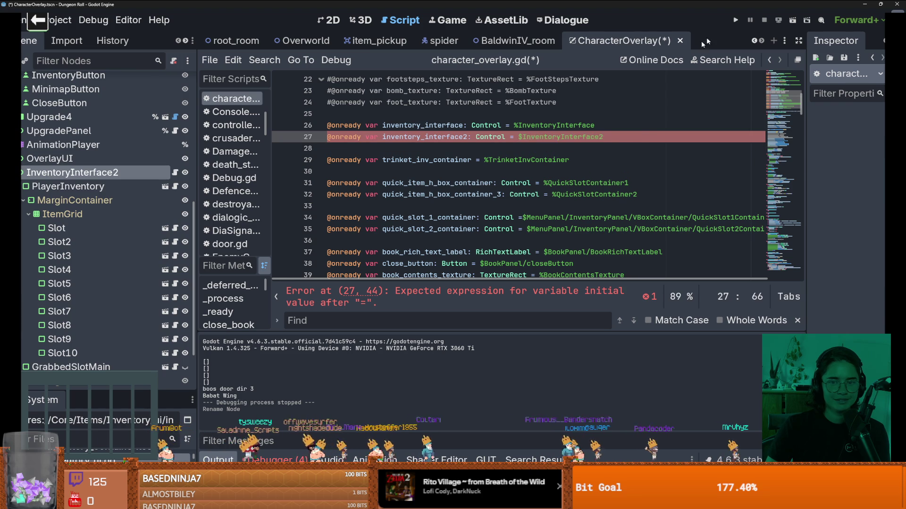
{"action": "key", "text": "ctrl+s"}
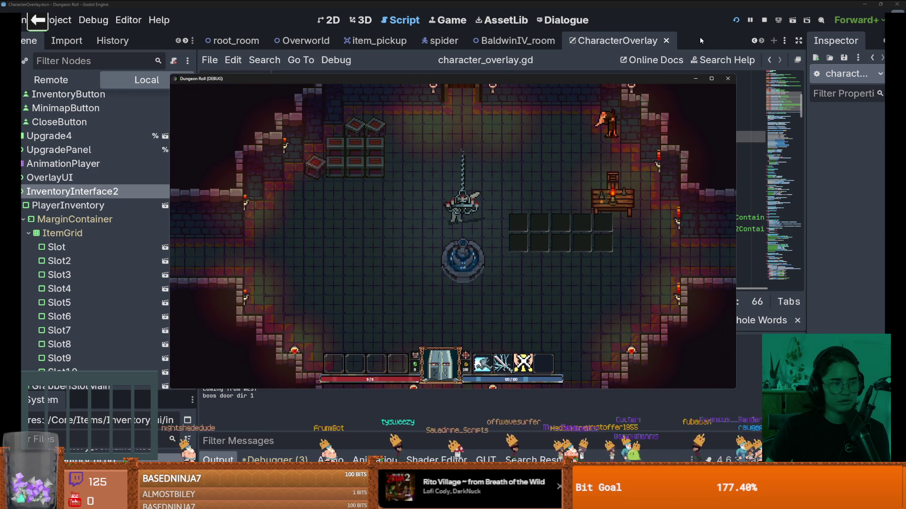
Walk left and spawn a Babat Wing with the console command spawn_item 12 1
{"action": "key", "text": "a"}
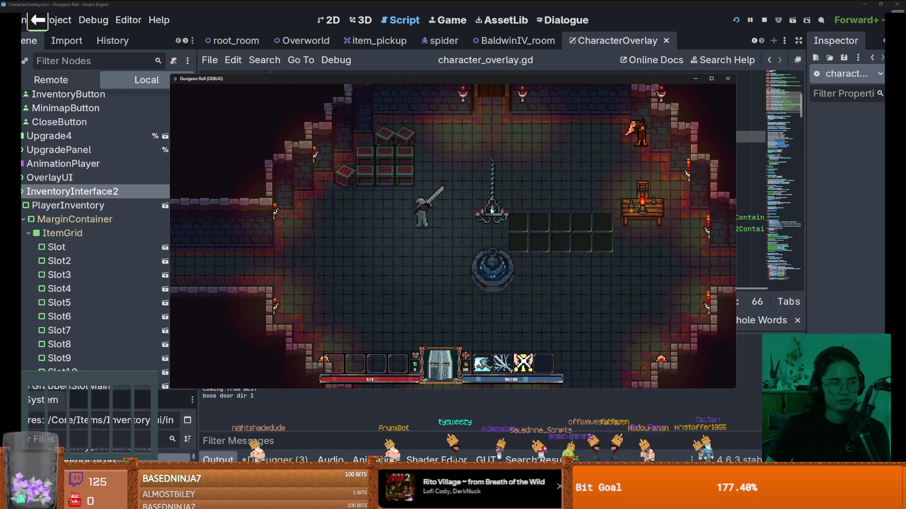
{"action": "key", "text": "grave"}
{"action": "type", "text": "spawn_item 12 1"}
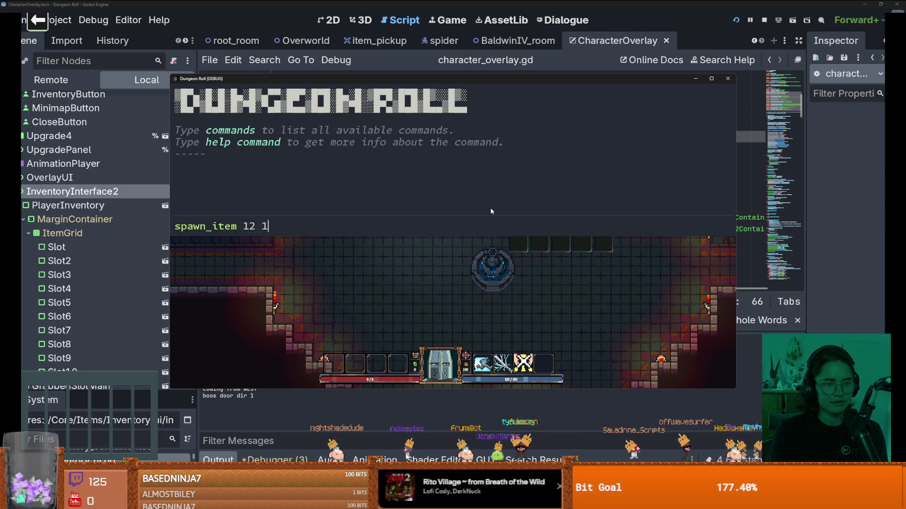
{"action": "key", "text": "Return"}
{"action": "key", "text": "grave"}
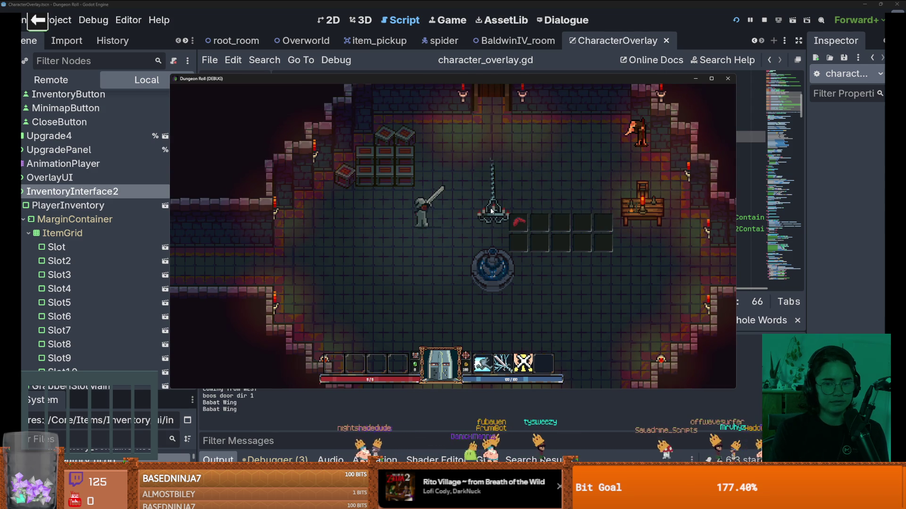
Pick up and drop the Babat Wing in the first slot, then open InventoryInterface2's inventory_ui.gd
{"action": "left_click", "coordinate": [519, 222]}
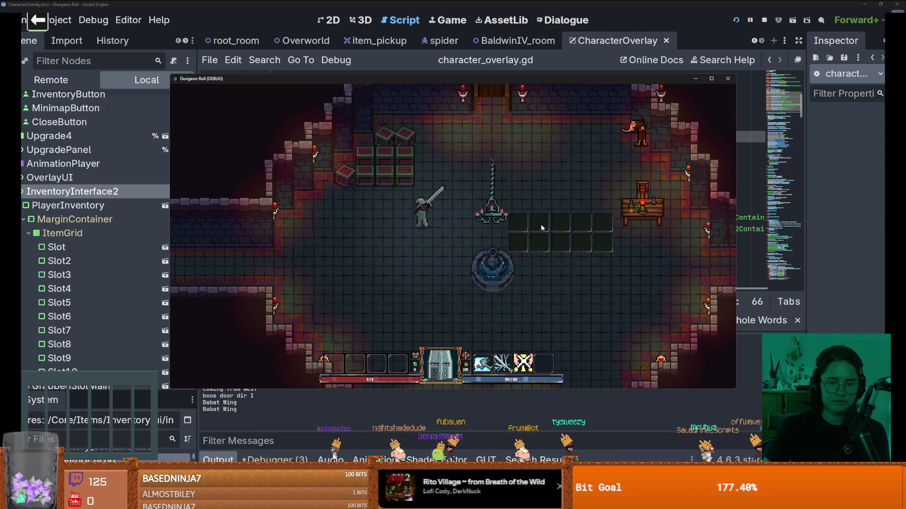
{"action": "left_click", "coordinate": [519, 221]}
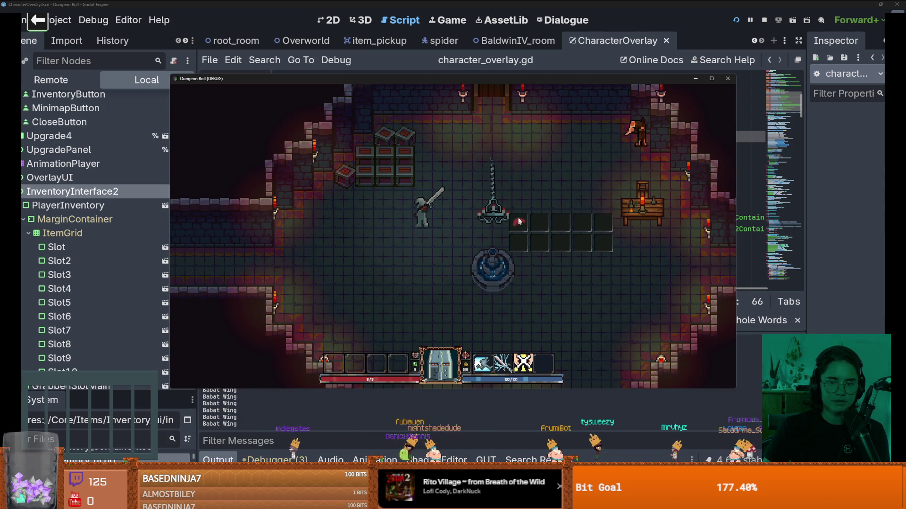
{"action": "left_click", "coordinate": [517, 222]}
{"action": "key", "text": "i"}
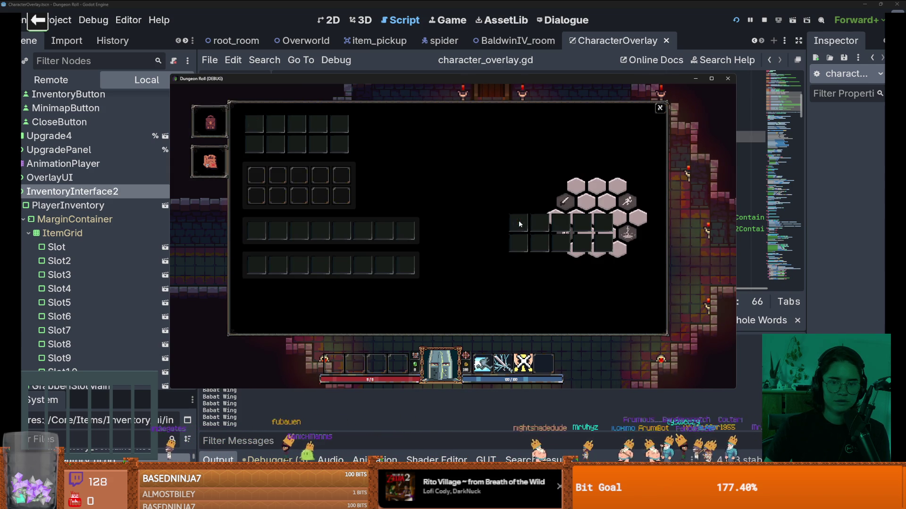
{"action": "left_click", "coordinate": [518, 222]}
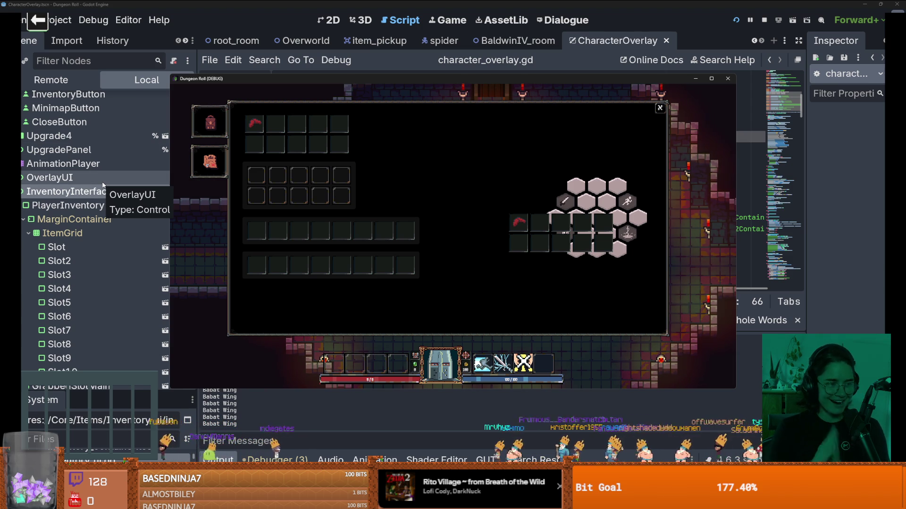
{"action": "left_click", "coordinate": [94, 191]}
{"action": "left_click", "coordinate": [175, 191]}
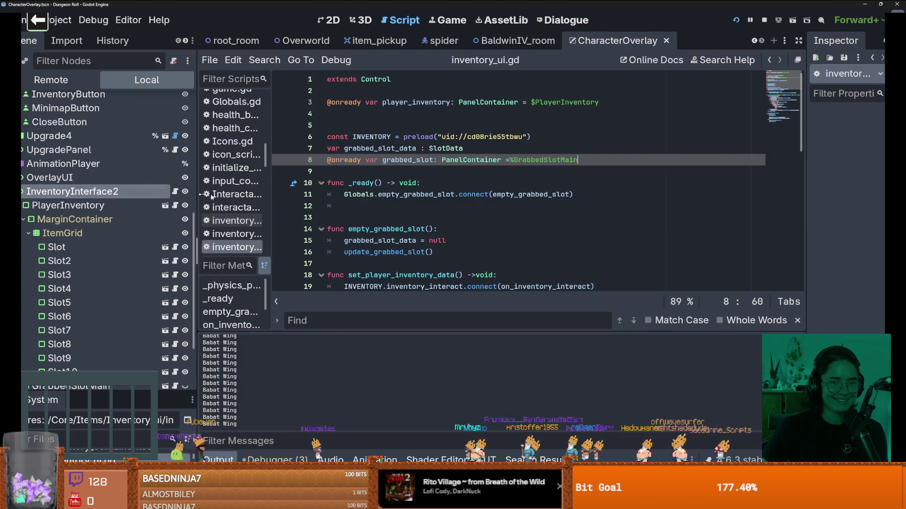
Trace on_inventory_interact in inventory_ui.gd, widen the side dock, and show the Node dock's Signals list
{"action": "scroll", "coordinate": [421, 207], "scroll_direction": "down", "scroll_amount": 5}
{"action": "scroll", "coordinate": [421, 207], "scroll_direction": "up", "scroll_amount": 2}
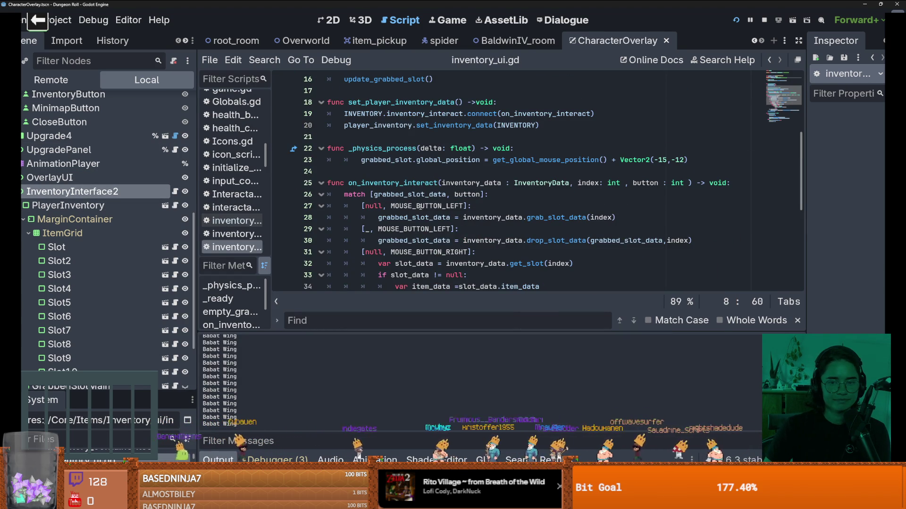
{"action": "scroll", "coordinate": [420, 207], "scroll_direction": "down", "scroll_amount": 1}
{"action": "scroll", "coordinate": [366, 214], "scroll_direction": "up", "scroll_amount": 1}
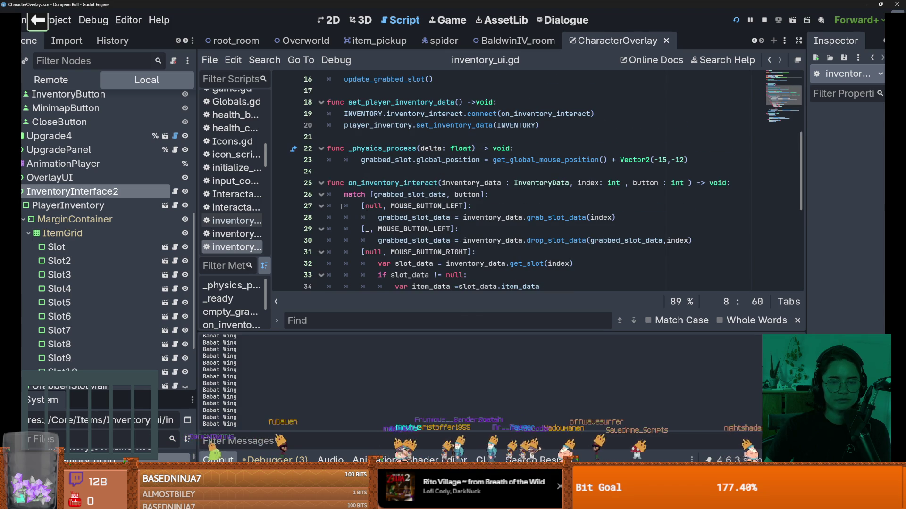
{"action": "scroll", "coordinate": [359, 214], "scroll_direction": "up", "scroll_amount": 1}
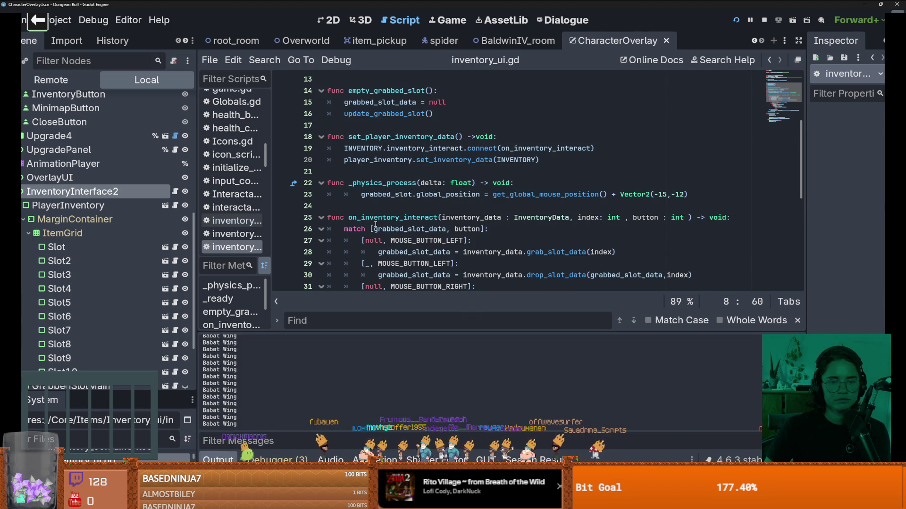
{"action": "double_click", "coordinate": [381, 218]}
{"action": "scroll", "coordinate": [387, 218], "scroll_direction": "up", "scroll_amount": 3}
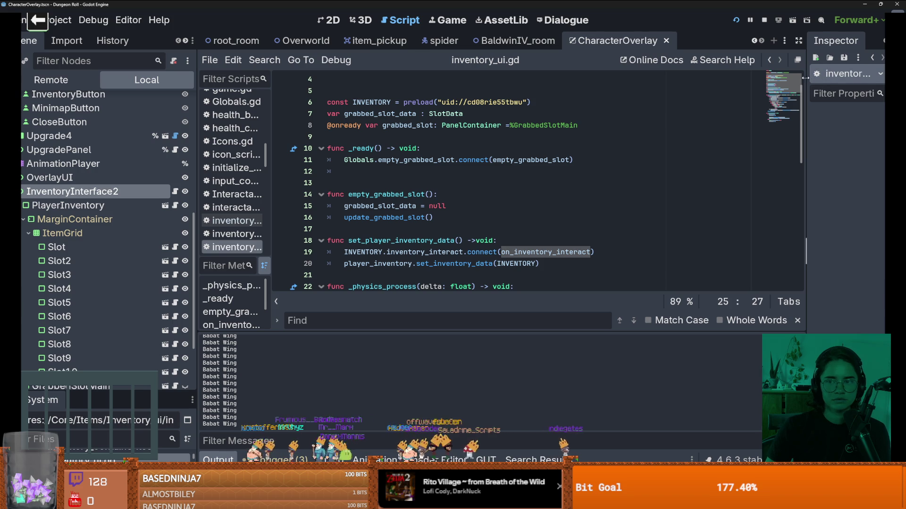
{"action": "left_click_drag", "start_coordinate": [806, 79], "coordinate": [611, 83]}
{"action": "left_click", "coordinate": [695, 40]}
{"action": "left_click", "coordinate": [741, 41]}
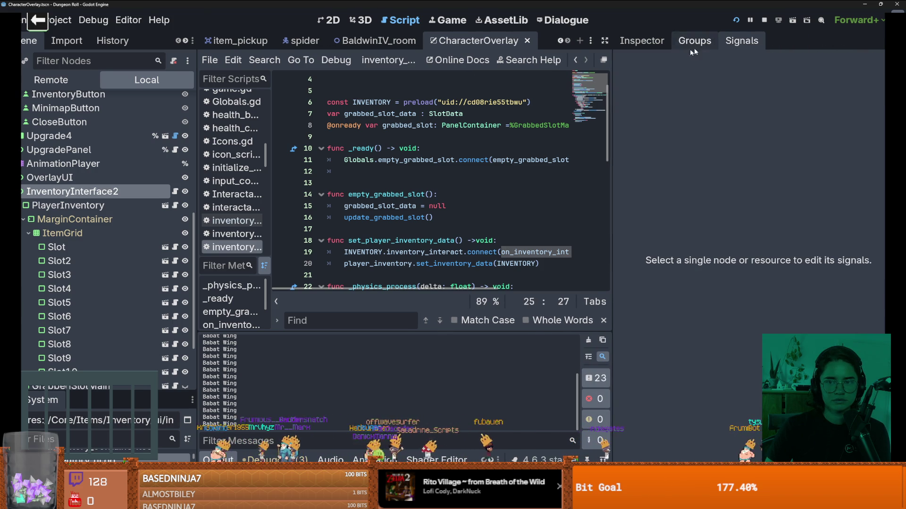
Inspect the signals of PlayerInventory, InventoryInterface2, MarginContainer and ItemGrid
{"action": "left_click", "coordinate": [71, 205]}
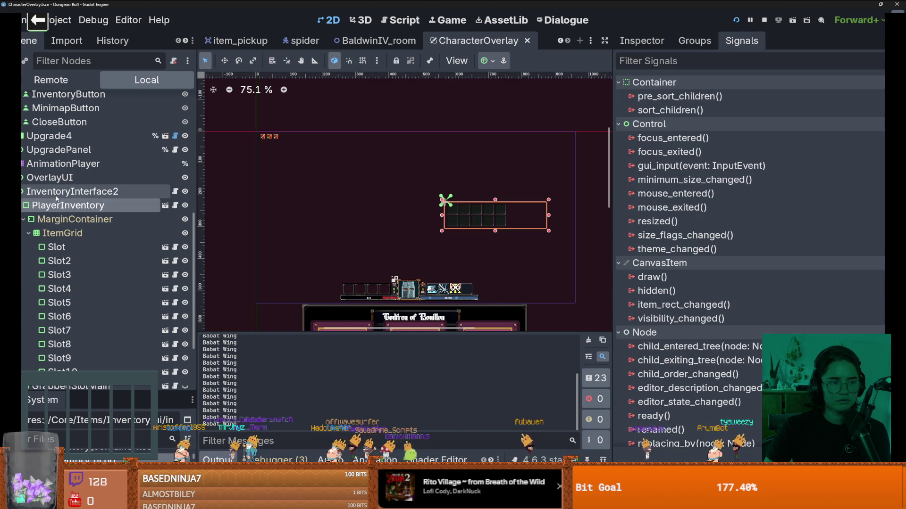
{"action": "left_click", "coordinate": [138, 189]}
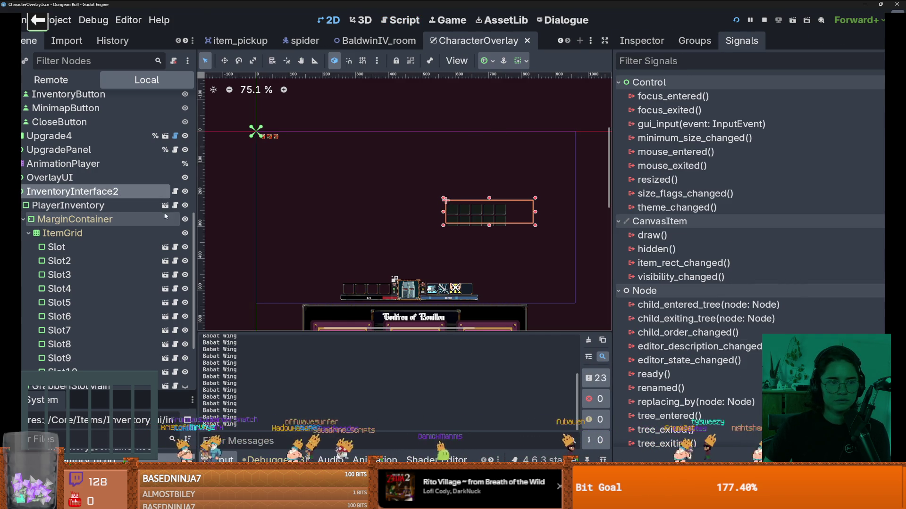
{"action": "left_click", "coordinate": [137, 205]}
{"action": "left_click", "coordinate": [124, 219]}
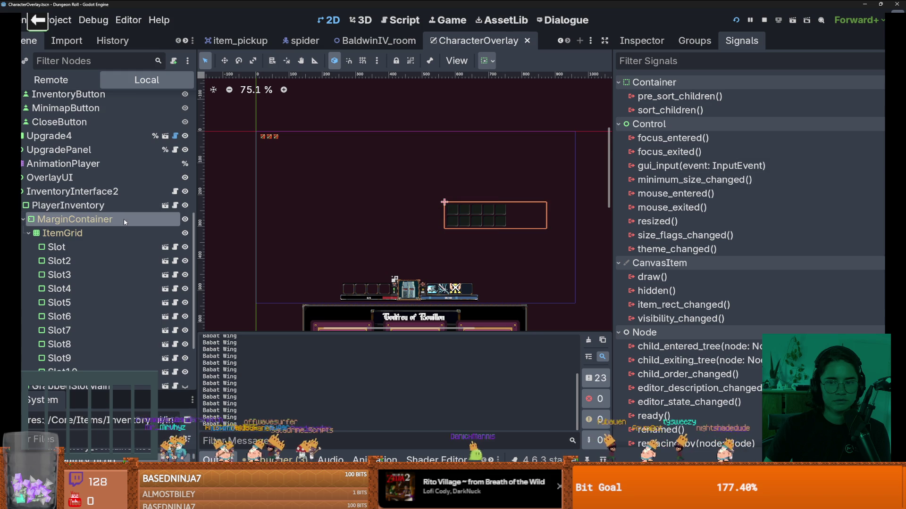
{"action": "left_click", "coordinate": [114, 233]}
{"action": "scroll", "coordinate": [707, 153], "scroll_direction": "down", "scroll_amount": 3}
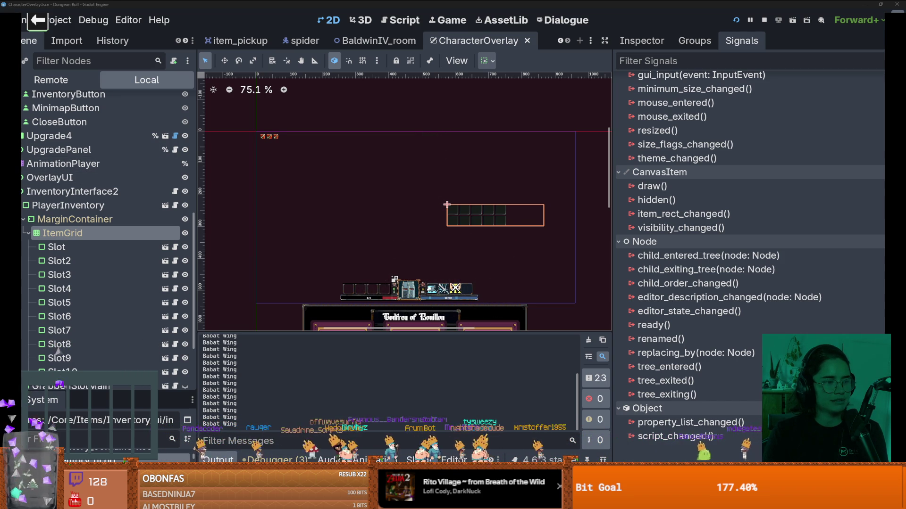
{"action": "scroll", "coordinate": [475, 230], "scroll_direction": "up", "scroll_amount": 2}
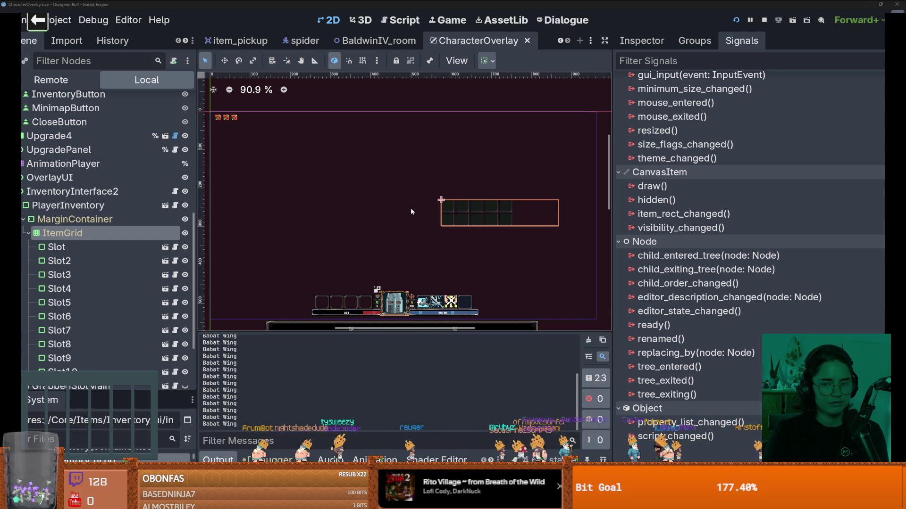
Open InventoryInterface2's inventory_ui.gd and delete the blank line 13 inside _ready
{"action": "left_click", "coordinate": [174, 191]}
{"action": "left_click", "coordinate": [387, 181]}
{"action": "key", "text": "BackSpace"}
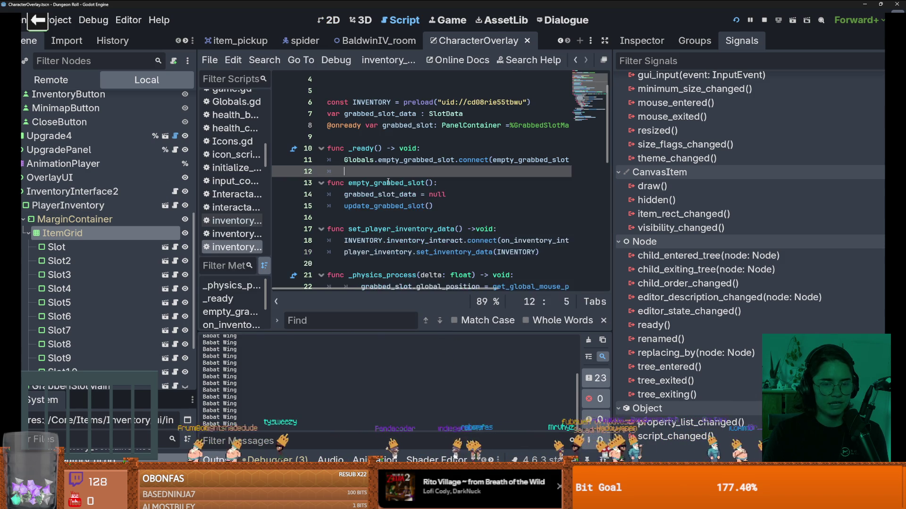
Widen the code editor, compare inventory_interact and on_inventory_interact usages, then save and run the game
{"action": "scroll", "coordinate": [387, 181], "scroll_direction": "down", "scroll_amount": 2}
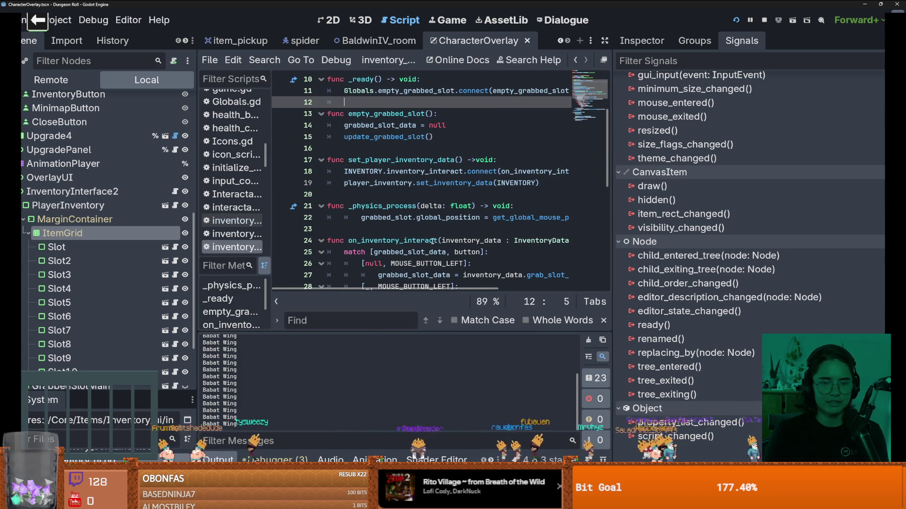
{"action": "double_click", "coordinate": [392, 241]}
{"action": "scroll", "coordinate": [536, 226], "scroll_direction": "up", "scroll_amount": 1}
{"action": "scroll", "coordinate": [535, 227], "scroll_direction": "down", "scroll_amount": 1}
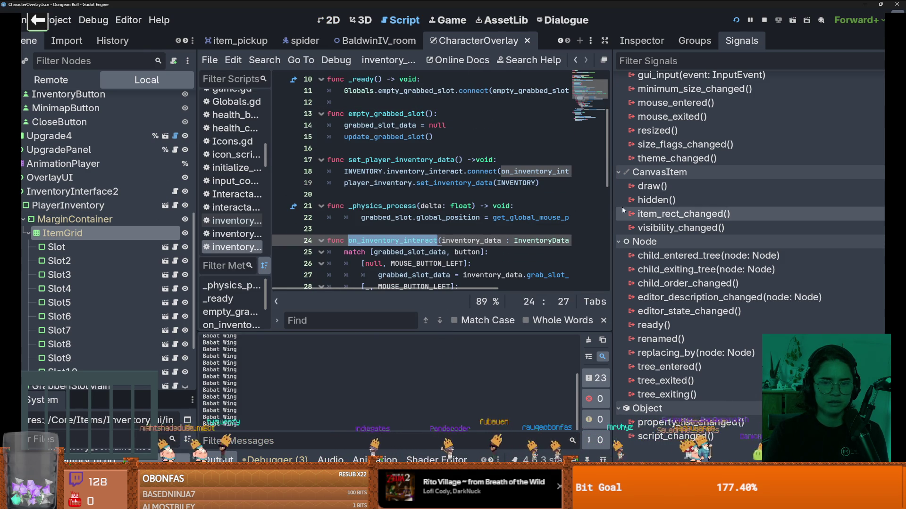
{"action": "left_click_drag", "start_coordinate": [613, 205], "coordinate": [697, 205]}
{"action": "double_click", "coordinate": [402, 172]}
{"action": "scroll", "coordinate": [195, 222], "scroll_direction": "down", "scroll_amount": 2}
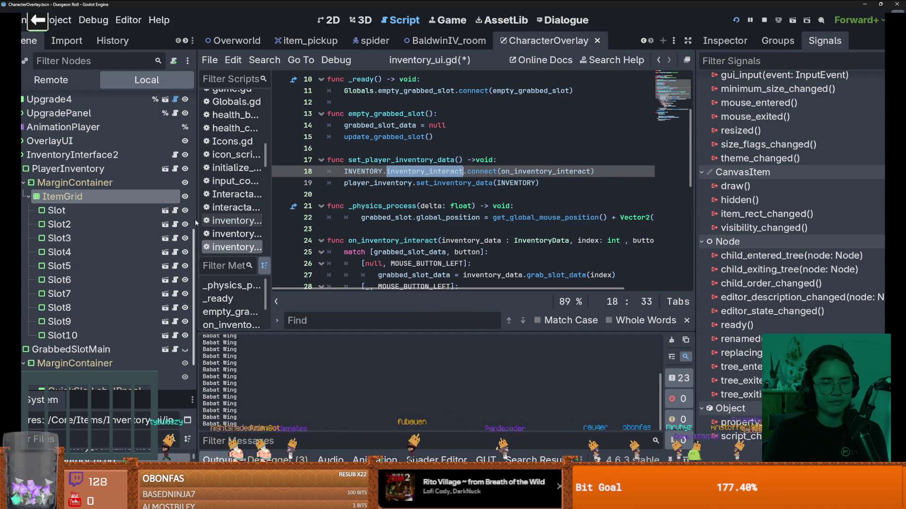
{"action": "scroll", "coordinate": [416, 215], "scroll_direction": "down", "scroll_amount": 1}
{"action": "double_click", "coordinate": [415, 206]}
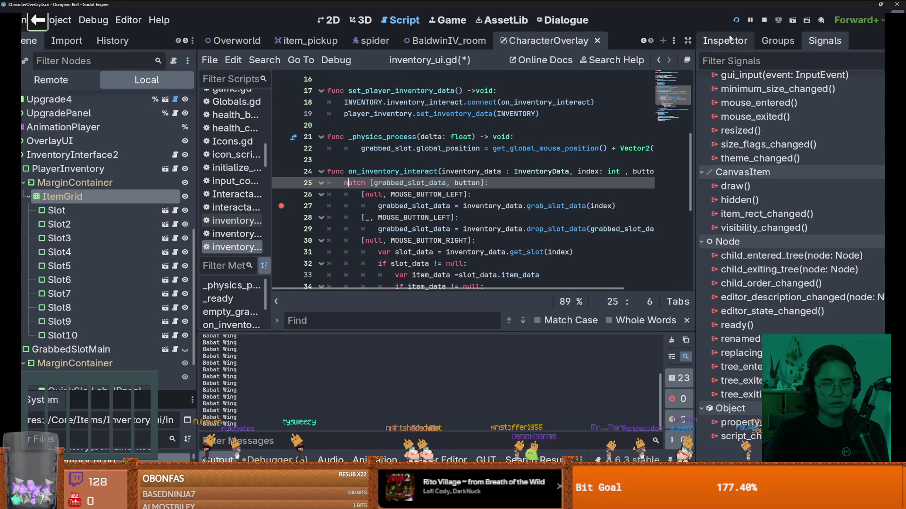
{"action": "left_click", "coordinate": [735, 22]}
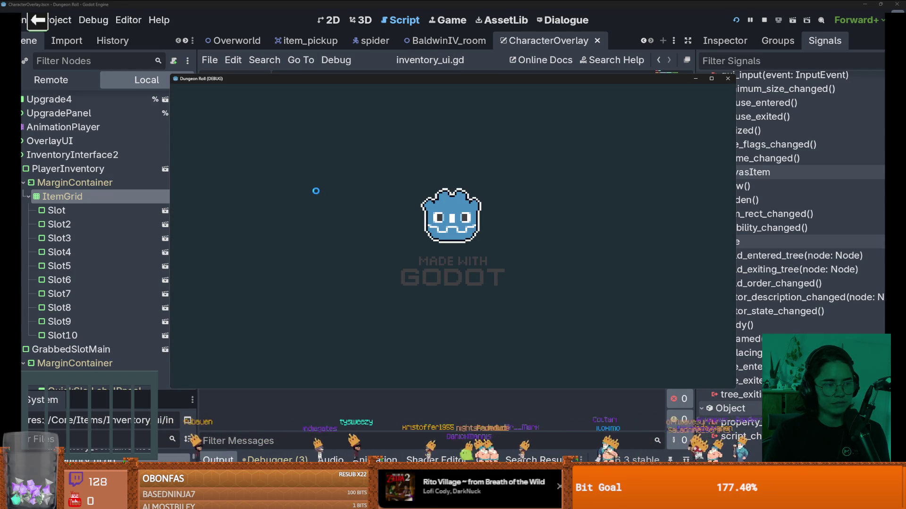
Spawn a red item with 'spawn_item 12 1', then grab it from the first slot twice to hit the breakpoint
{"action": "type", "text": "spawn_item 12 "}
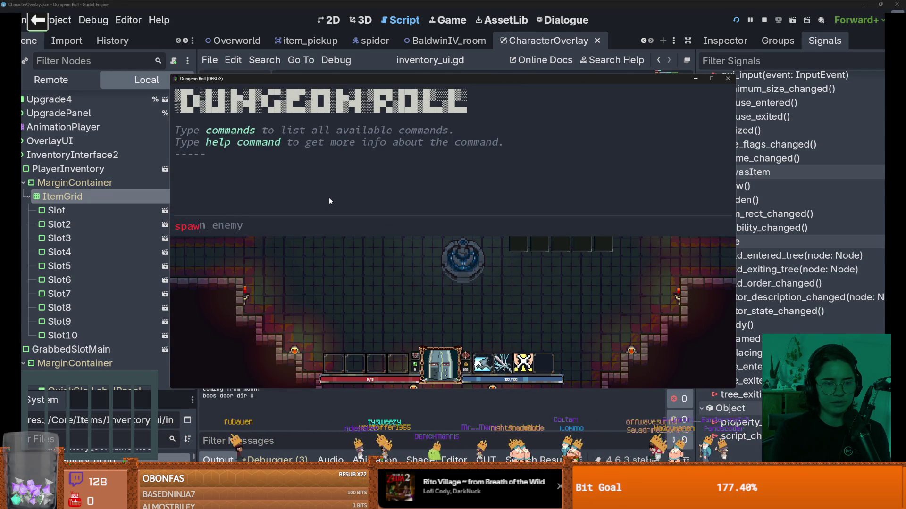
{"action": "type", "text": "1"}
{"action": "key", "text": "Return"}
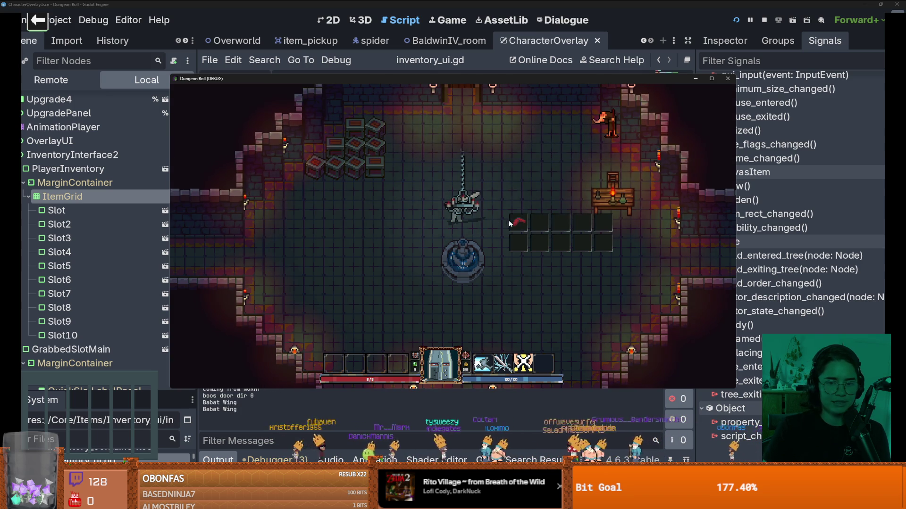
{"action": "left_click", "coordinate": [515, 221]}
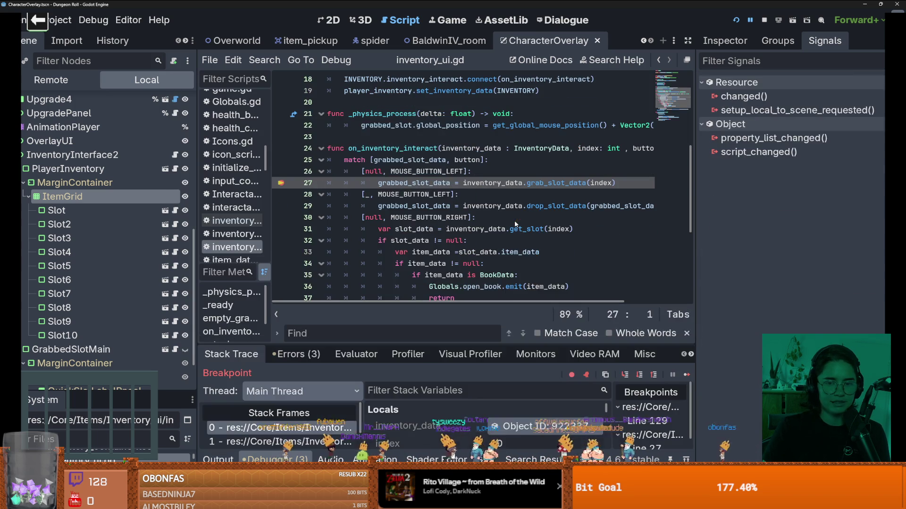
{"action": "left_click", "coordinate": [688, 375]}
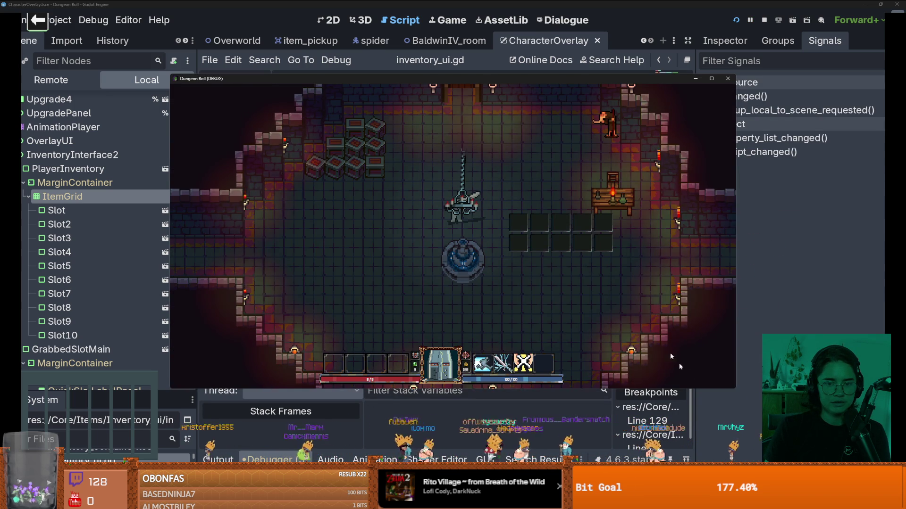
{"action": "left_click", "coordinate": [513, 226]}
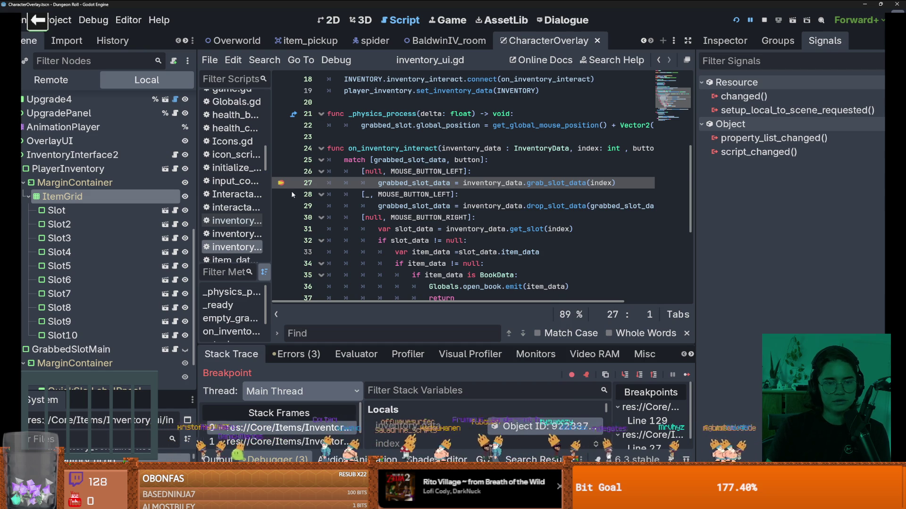
Inspect update_grabbed_slot and on_inventory_interact at line 27, confirming grabbed_slot_data is null with index 0
{"action": "scroll", "coordinate": [350, 226], "scroll_direction": "down", "scroll_amount": 2}
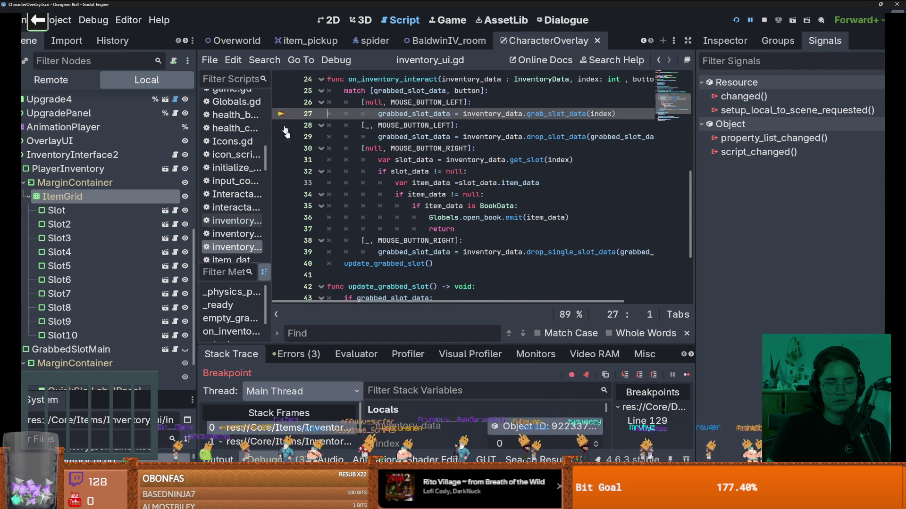
{"action": "scroll", "coordinate": [378, 201], "scroll_direction": "down", "scroll_amount": 2}
{"action": "left_click", "coordinate": [377, 201], "text": "ctrl"}
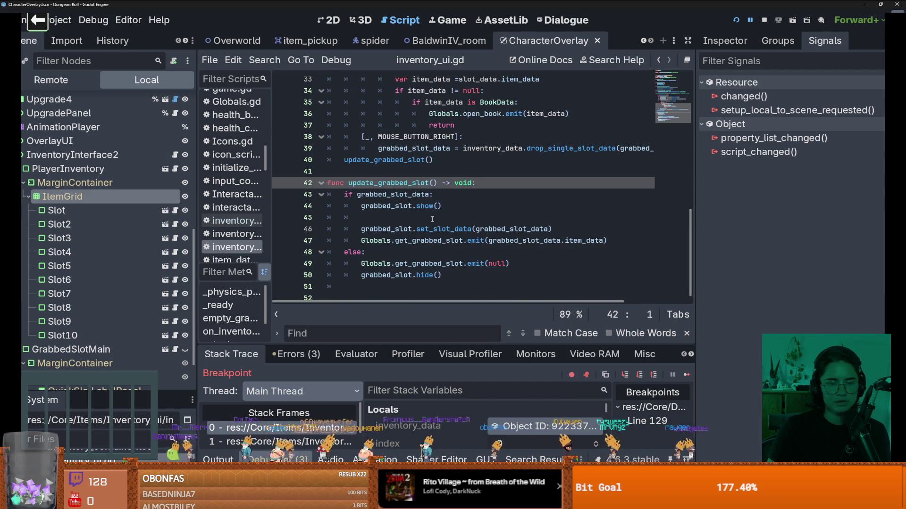
{"action": "scroll", "coordinate": [449, 222], "scroll_direction": "up", "scroll_amount": 5}
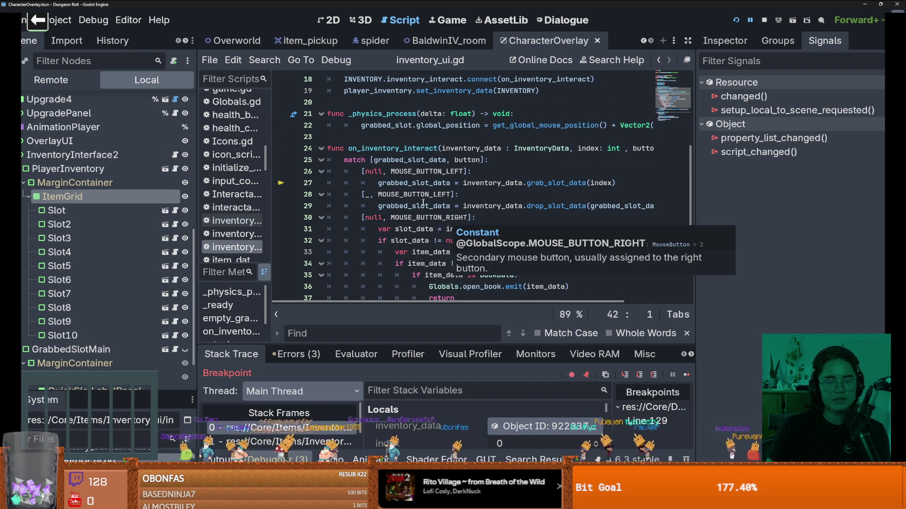
{"action": "double_click", "coordinate": [419, 150]}
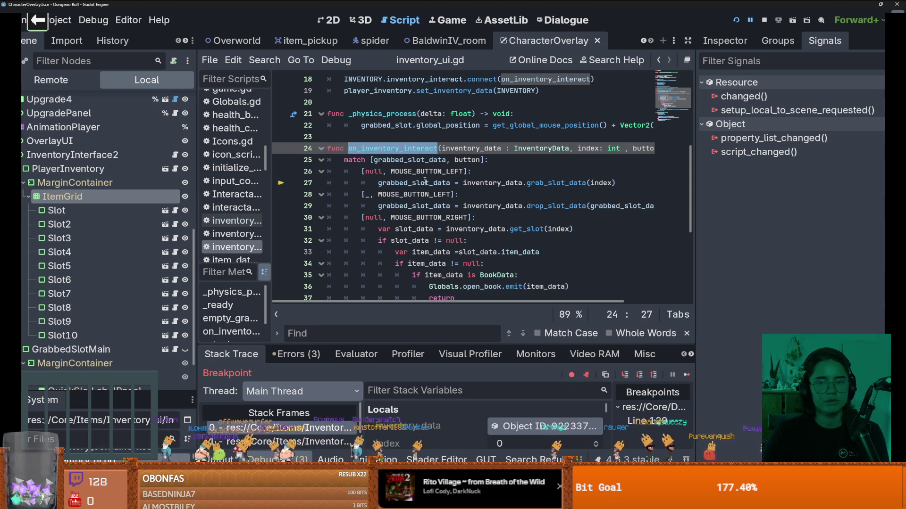
{"action": "scroll", "coordinate": [419, 151], "scroll_direction": "up", "scroll_amount": 2}
{"action": "scroll", "coordinate": [426, 185], "scroll_direction": "down", "scroll_amount": 1}
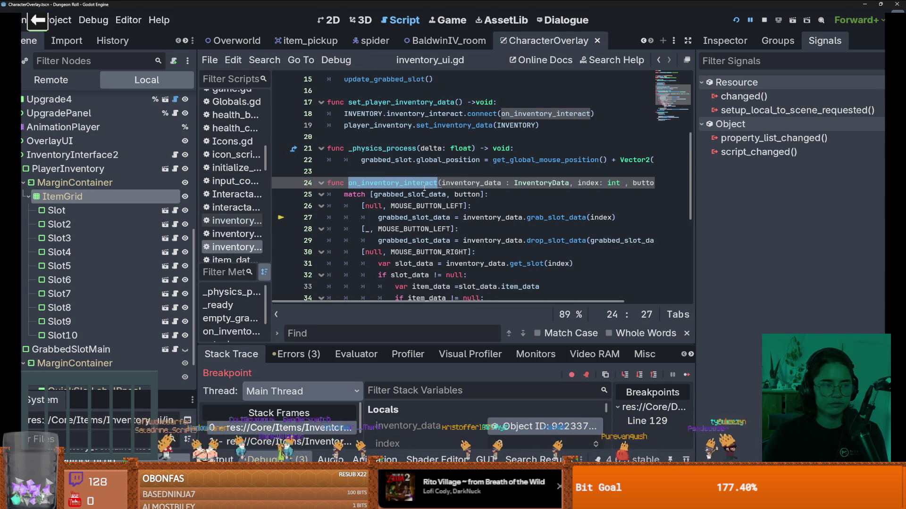
{"action": "mouse_move", "coordinate": [424, 190]}
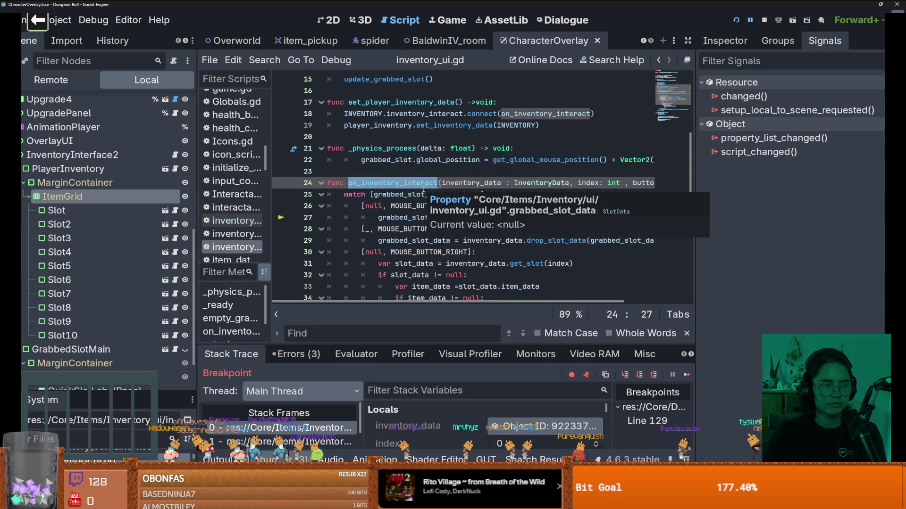
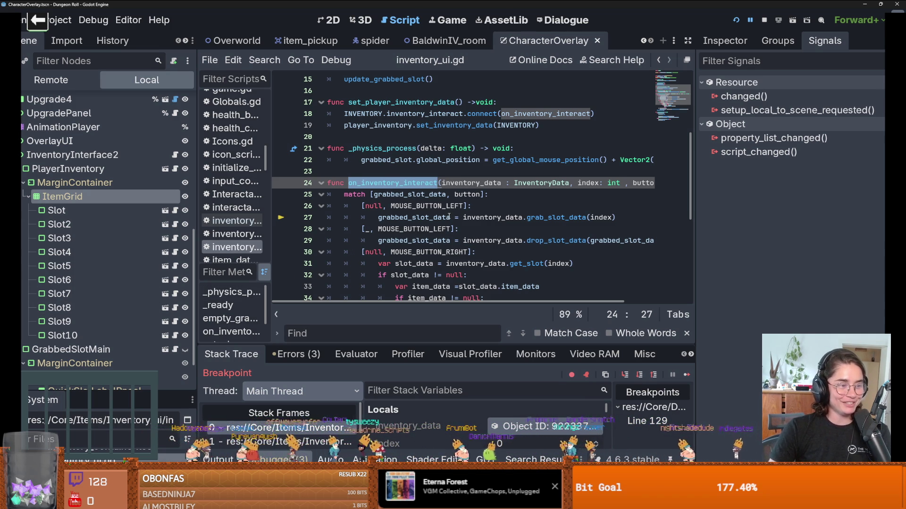
Save the CharacterOverlay scene and narrow the scene tree dock to give the code more room
{"action": "left_click", "coordinate": [432, 206]}
{"action": "key", "text": "ctrl+s"}
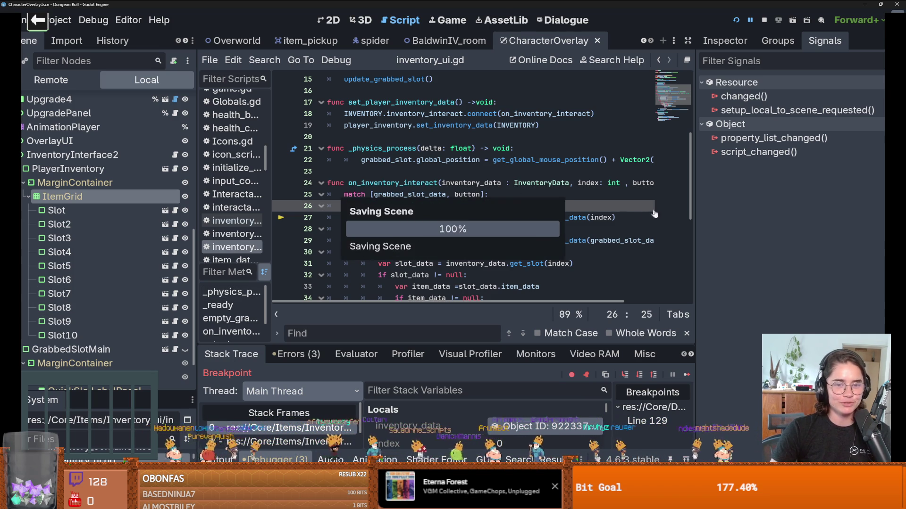
{"action": "left_click_drag", "start_coordinate": [196, 237], "coordinate": [157, 236]}
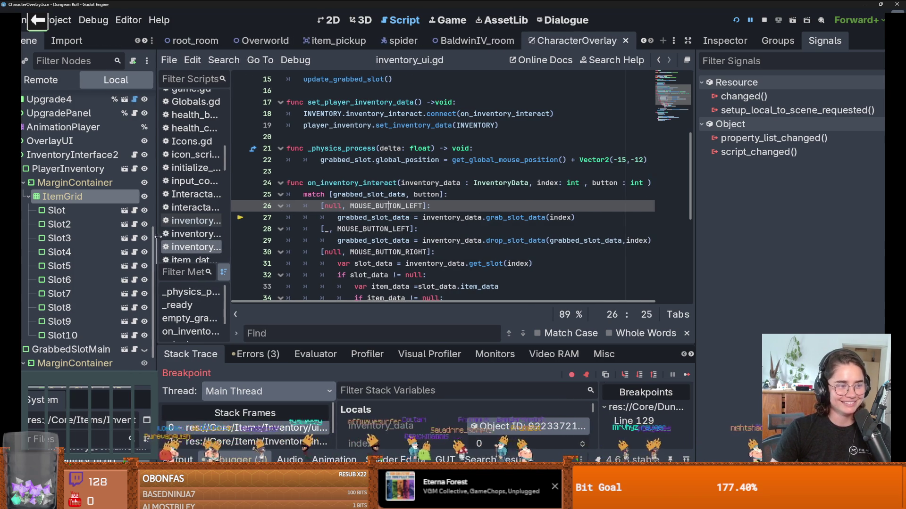
{"action": "scroll", "coordinate": [451, 248], "scroll_direction": "down", "scroll_amount": 2}
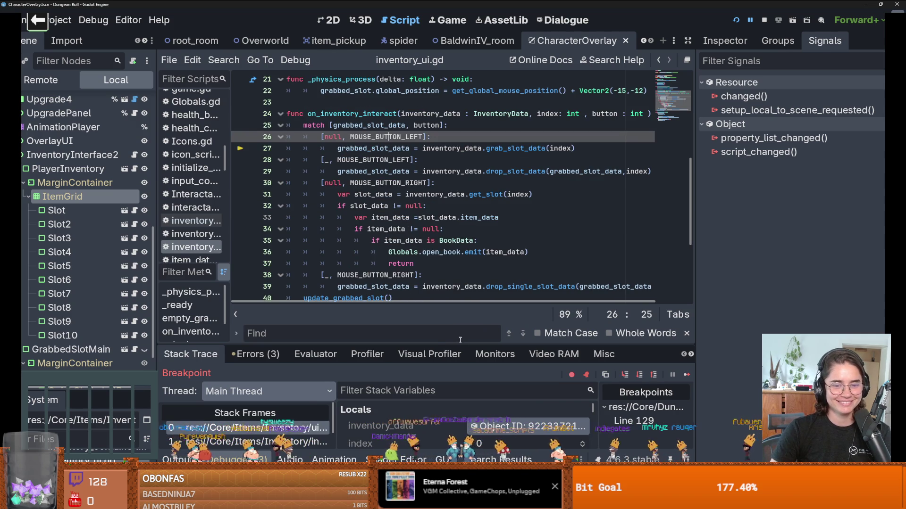
{"action": "scroll", "coordinate": [491, 276], "scroll_direction": "down", "scroll_amount": 2}
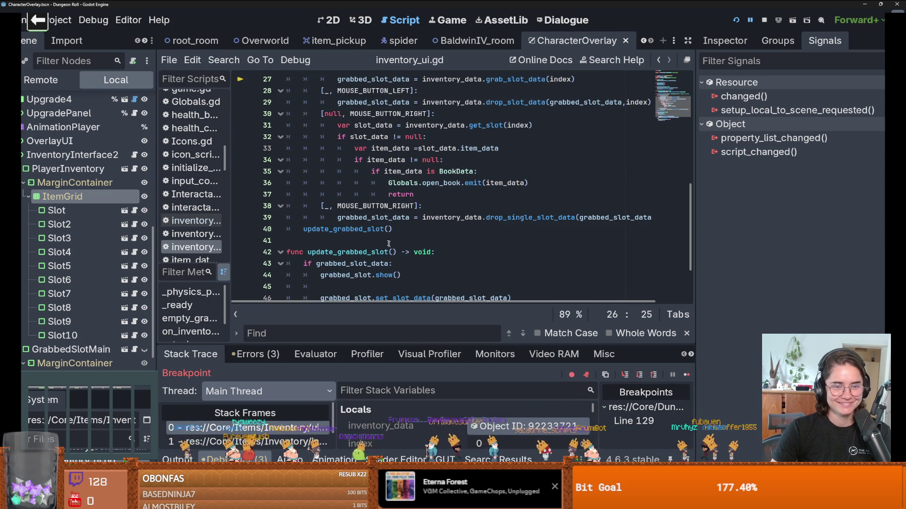
Highlight uses of update_grabbed_slot and shrink the right side dock to widen the script editor
{"action": "double_click", "coordinate": [375, 229]}
{"action": "scroll", "coordinate": [397, 253], "scroll_direction": "up", "scroll_amount": 3}
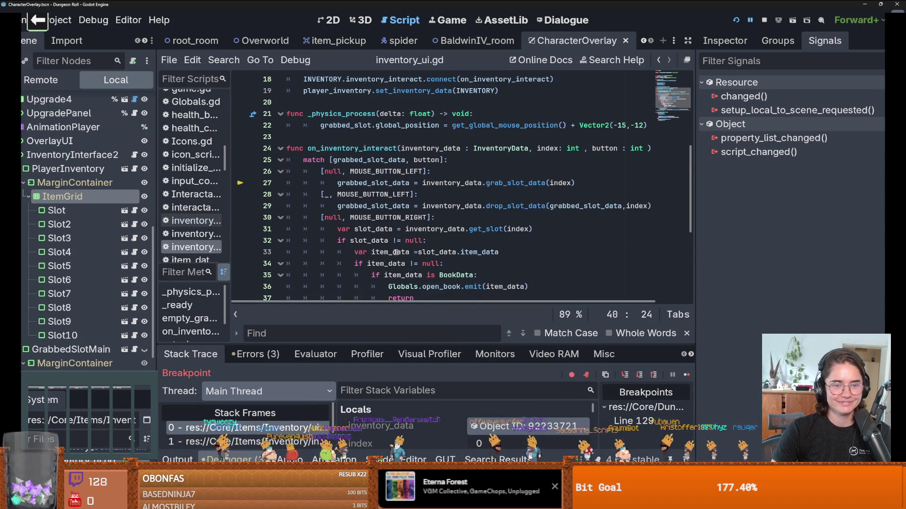
{"action": "scroll", "coordinate": [376, 248], "scroll_direction": "up", "scroll_amount": 1}
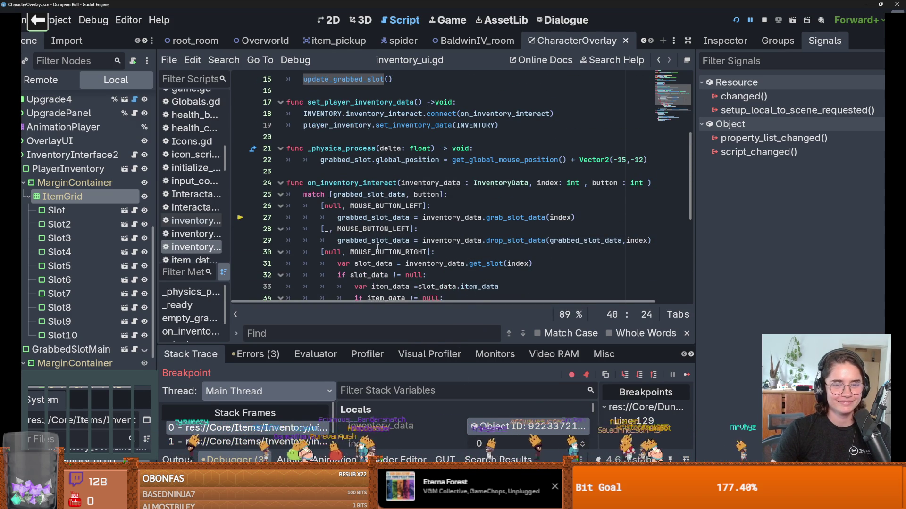
{"action": "left_click_drag", "start_coordinate": [694, 208], "coordinate": [745, 208]}
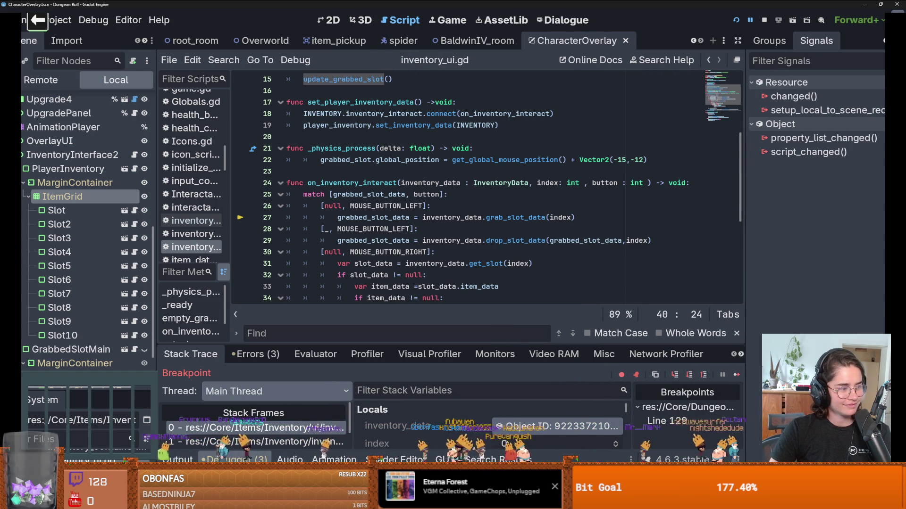
Put the caret on line 29 of inventory_ui.gd and save the scene again
{"action": "left_click", "coordinate": [380, 240]}
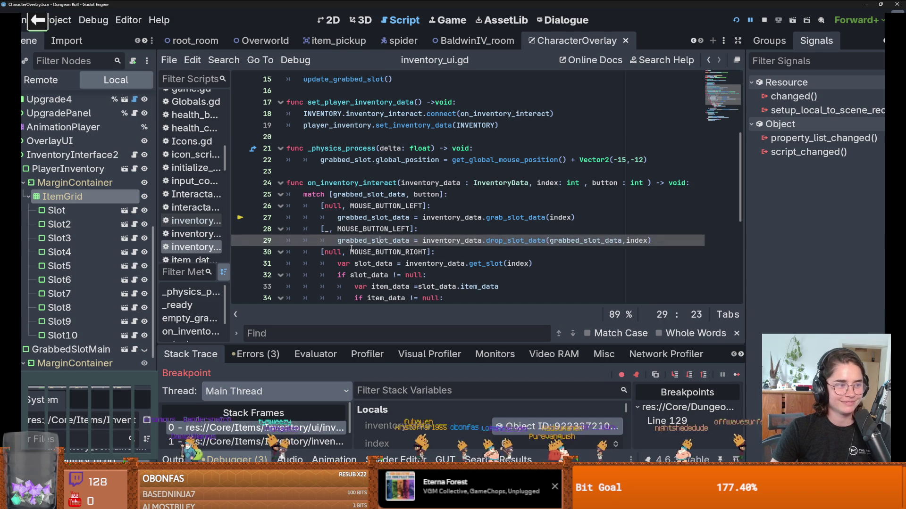
{"action": "mouse_move", "coordinate": [352, 249]}
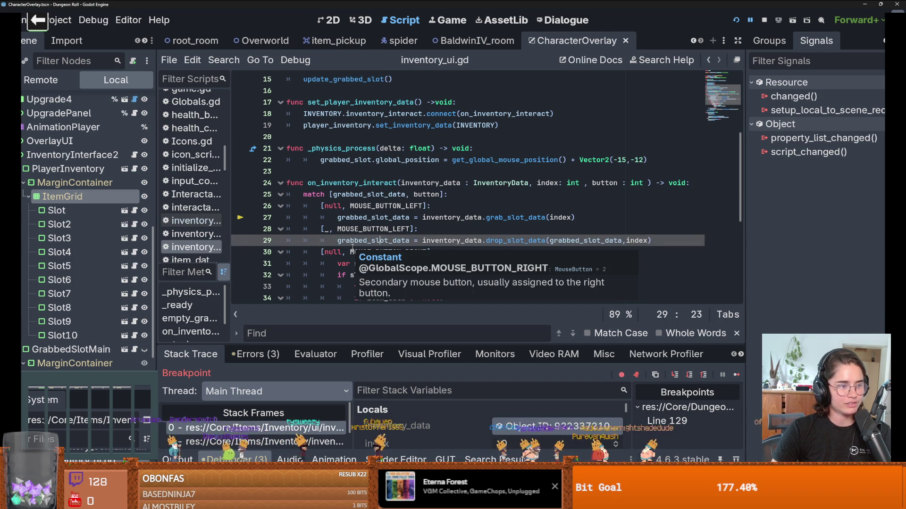
{"action": "left_click", "coordinate": [390, 240]}
{"action": "key", "text": "ctrl+s"}
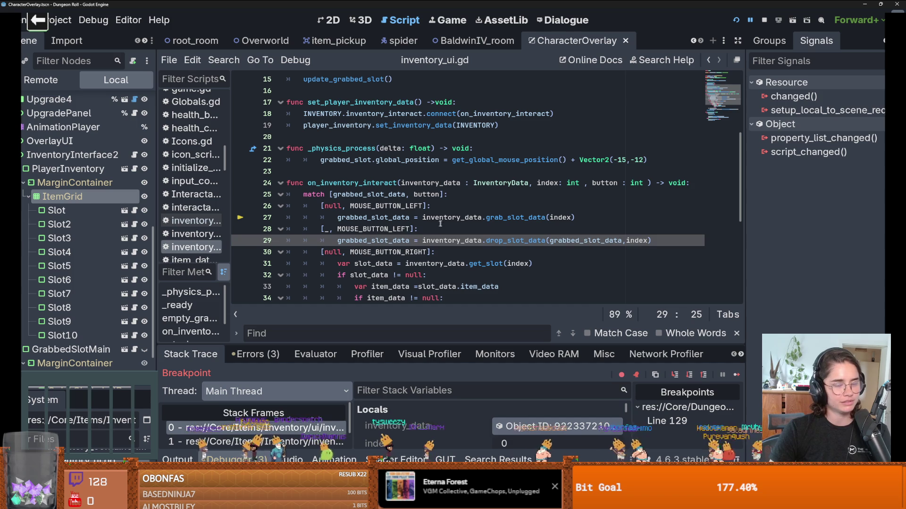
{"action": "mouse_move", "coordinate": [441, 222]}
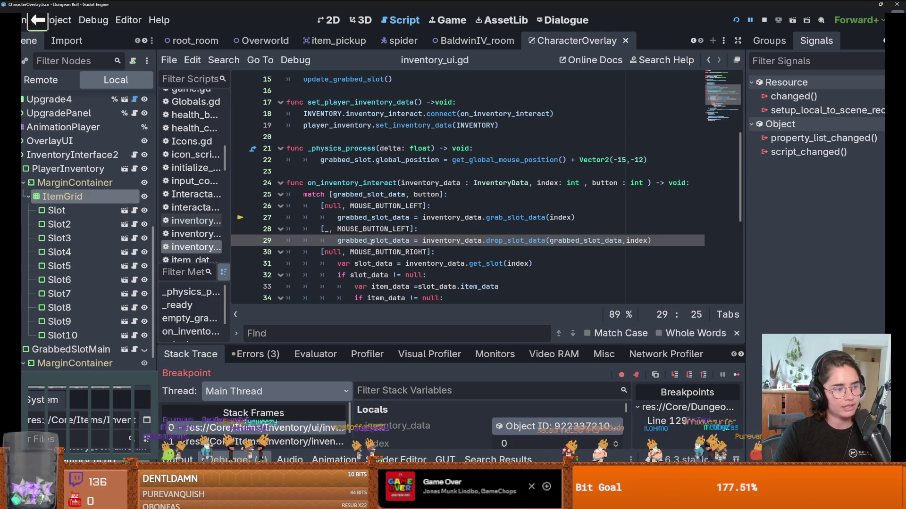
{"action": "mouse_move", "coordinate": [372, 242]}
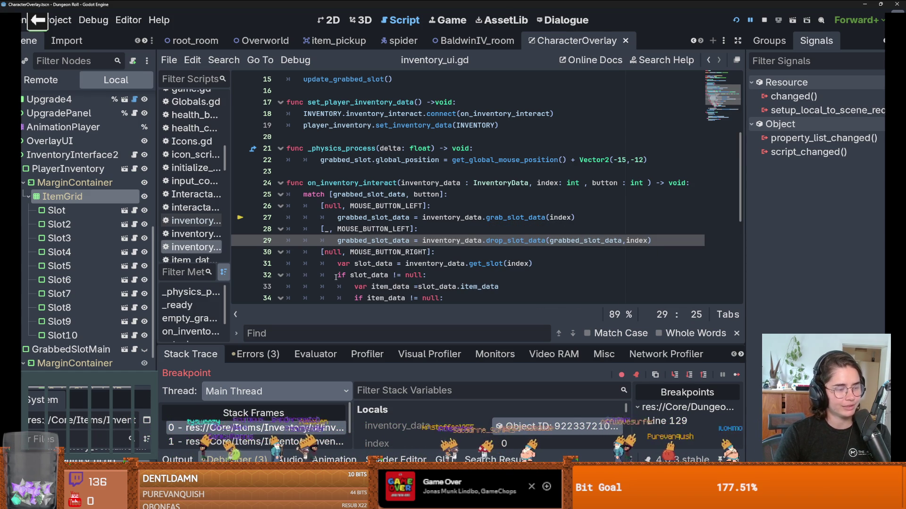
{"action": "scroll", "coordinate": [439, 243], "scroll_direction": "down", "scroll_amount": 1}
{"action": "left_click", "coordinate": [466, 241]}
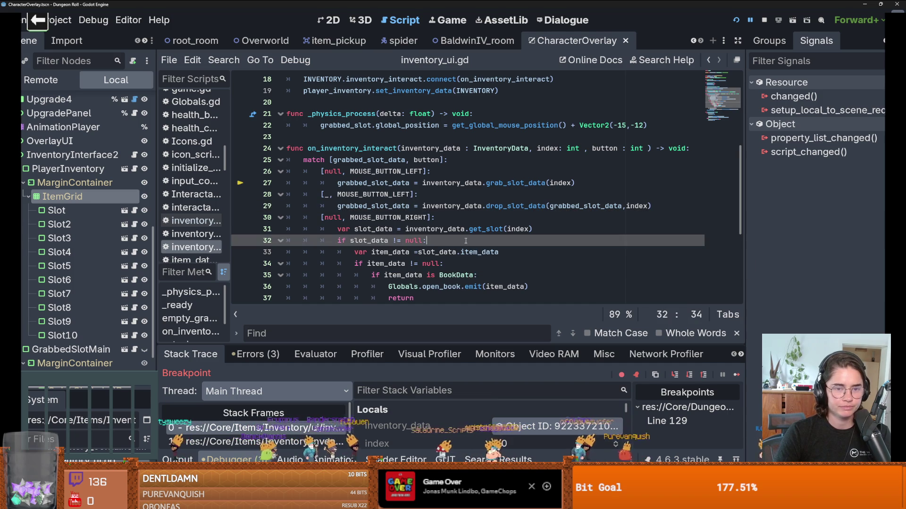
{"action": "scroll", "coordinate": [466, 241], "scroll_direction": "up", "scroll_amount": 1}
{"action": "scroll", "coordinate": [466, 241], "scroll_direction": "up", "scroll_amount": 1}
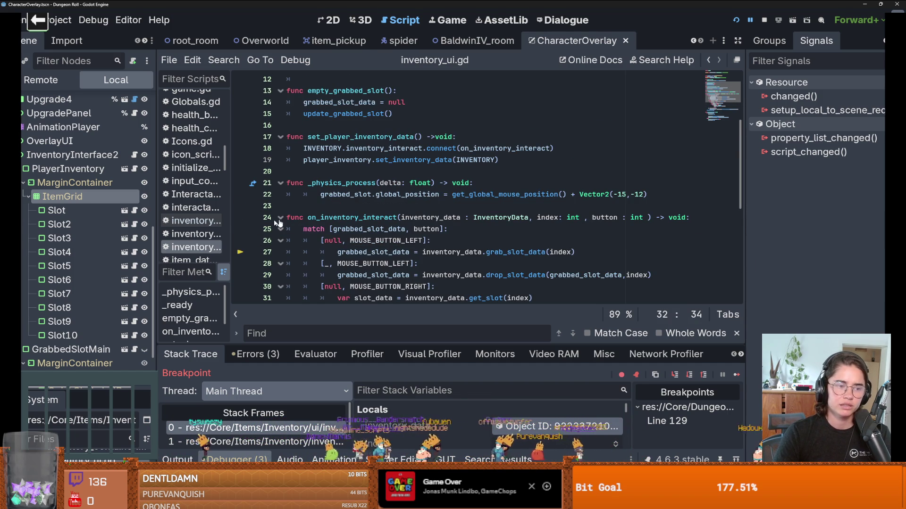
{"action": "left_click", "coordinate": [90, 170]}
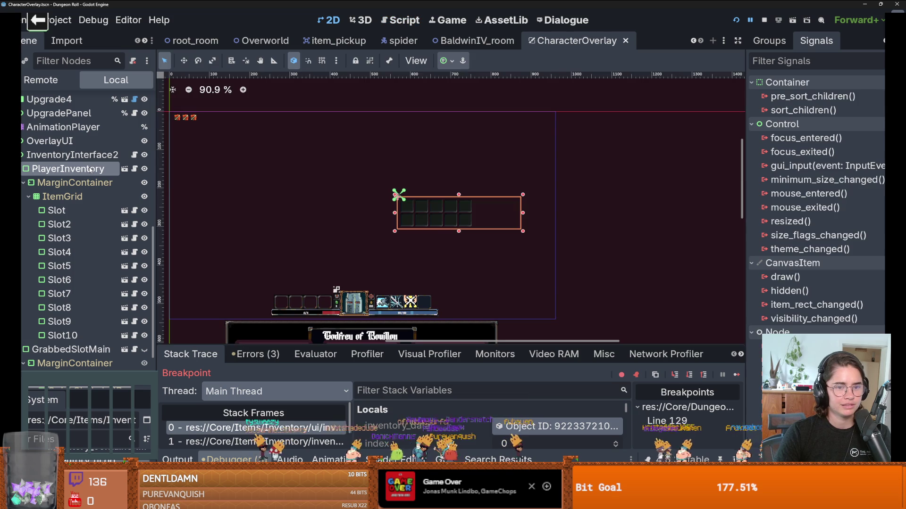
{"action": "scroll", "coordinate": [335, 231], "scroll_direction": "up", "scroll_amount": 2}
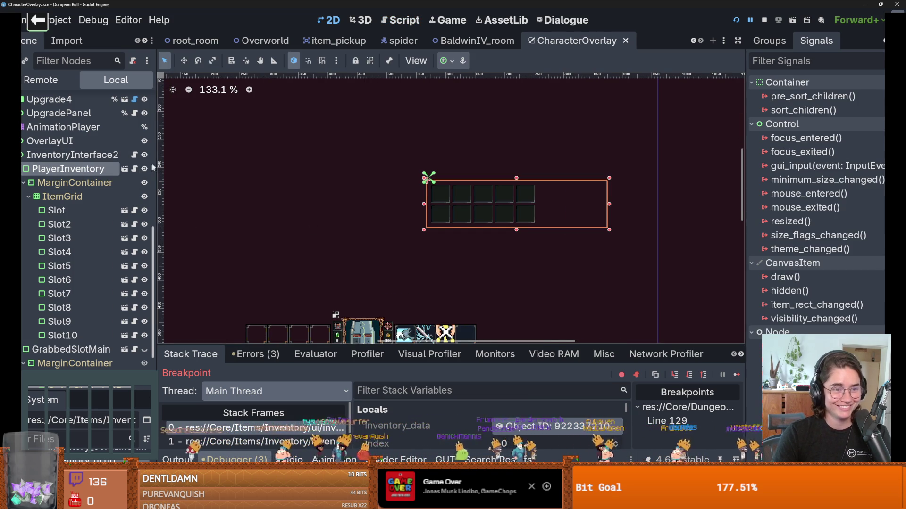
{"action": "left_click", "coordinate": [134, 169]}
{"action": "scroll", "coordinate": [316, 222], "scroll_direction": "up", "scroll_amount": 4}
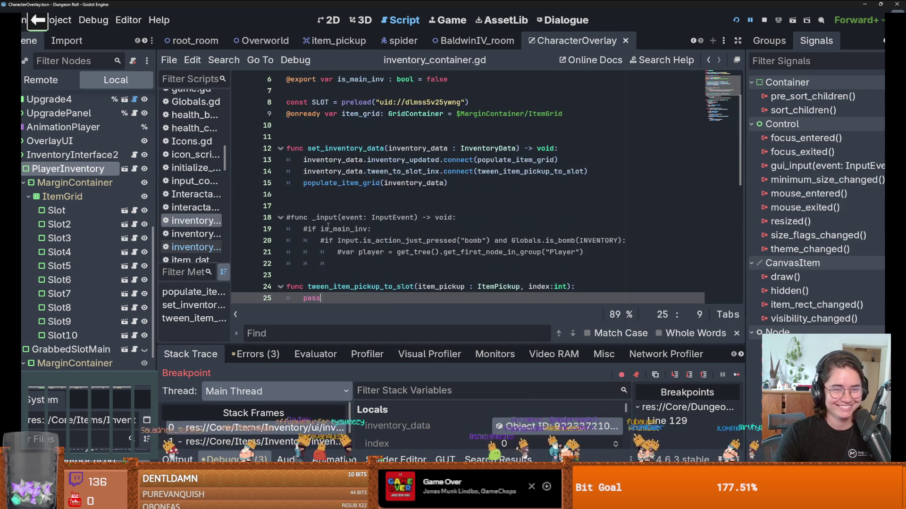
{"action": "scroll", "coordinate": [328, 226], "scroll_direction": "down", "scroll_amount": 4}
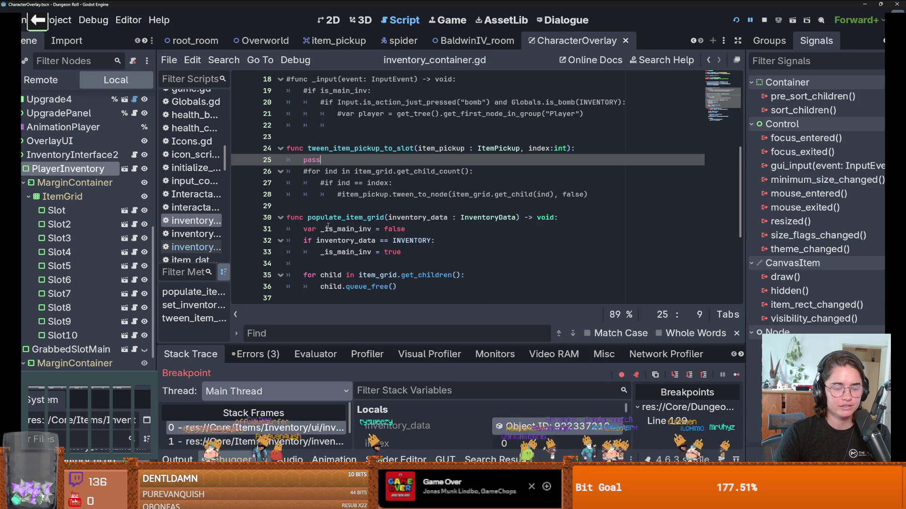
{"action": "scroll", "coordinate": [328, 226], "scroll_direction": "down", "scroll_amount": 2}
{"action": "scroll", "coordinate": [328, 226], "scroll_direction": "up", "scroll_amount": 7}
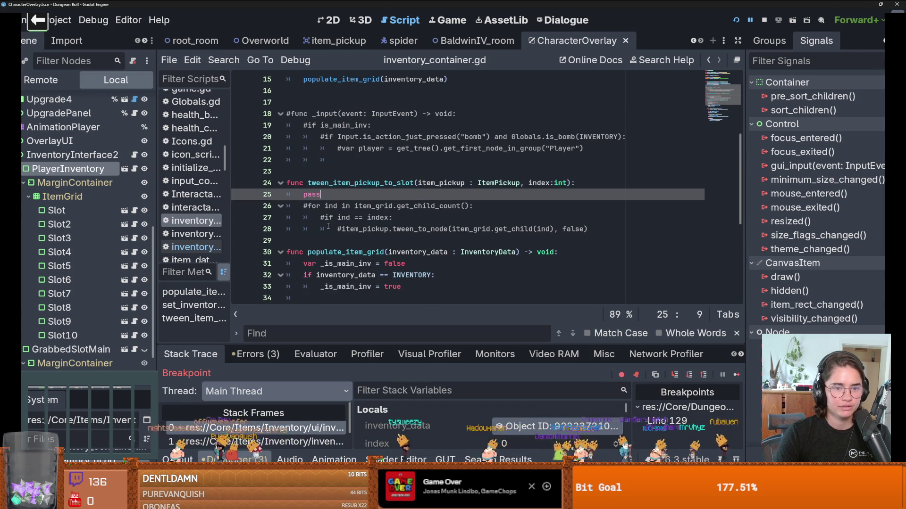
{"action": "scroll", "coordinate": [328, 227], "scroll_direction": "up", "scroll_amount": 1}
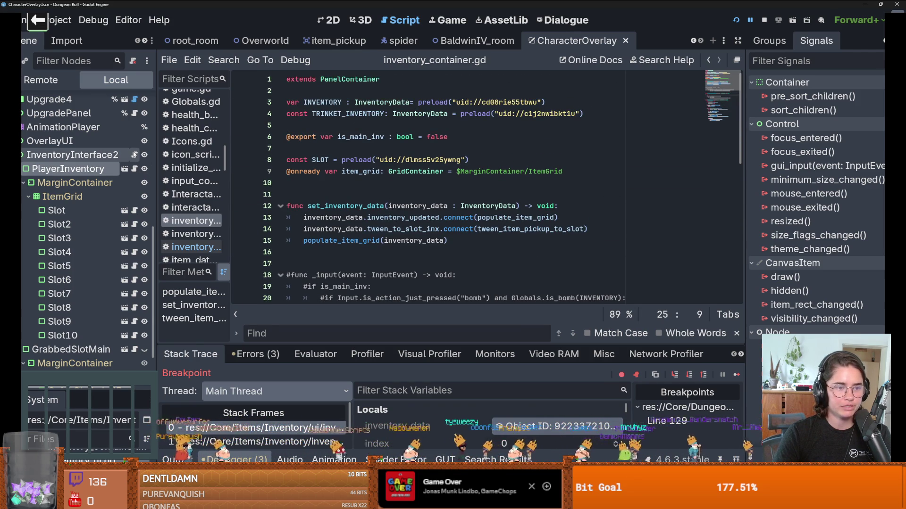
{"action": "left_click", "coordinate": [134, 155]}
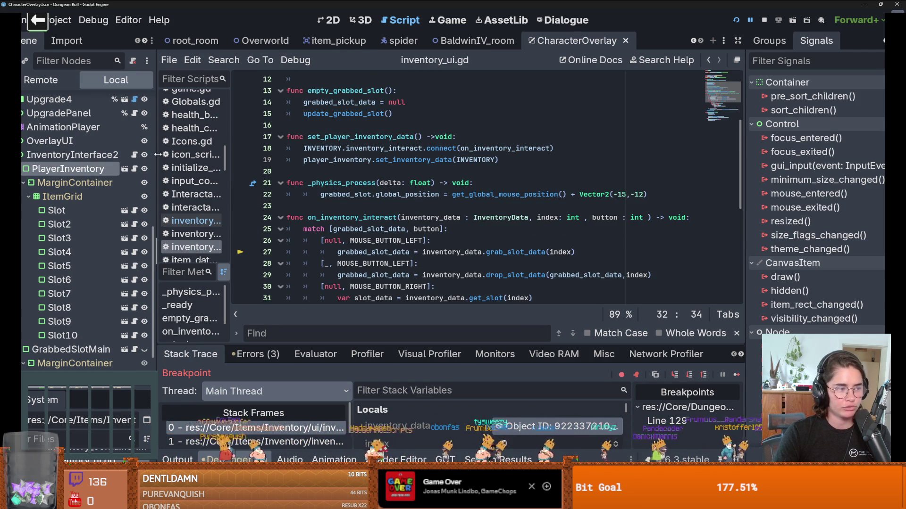
{"action": "left_click", "coordinate": [134, 169]}
{"action": "scroll", "coordinate": [384, 186], "scroll_direction": "down", "scroll_amount": 1}
{"action": "scroll", "coordinate": [384, 186], "scroll_direction": "down", "scroll_amount": 2}
{"action": "scroll", "coordinate": [384, 187], "scroll_direction": "up", "scroll_amount": 1}
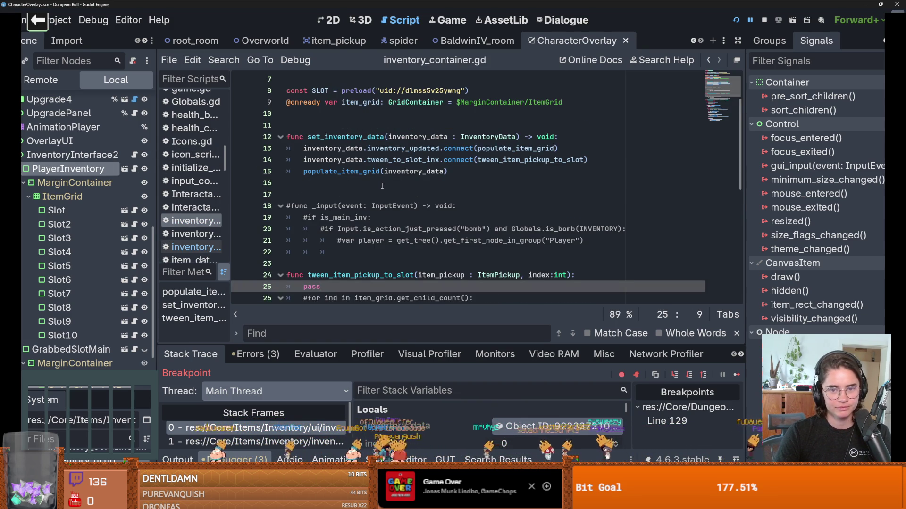
{"action": "left_click", "coordinate": [367, 149]}
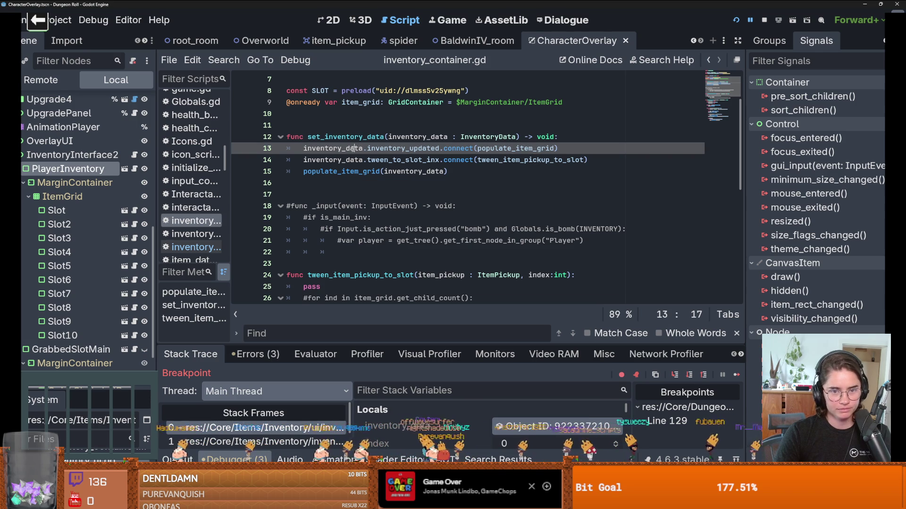
{"action": "scroll", "coordinate": [357, 186], "scroll_direction": "down", "scroll_amount": 1}
{"action": "scroll", "coordinate": [358, 186], "scroll_direction": "down", "scroll_amount": 6}
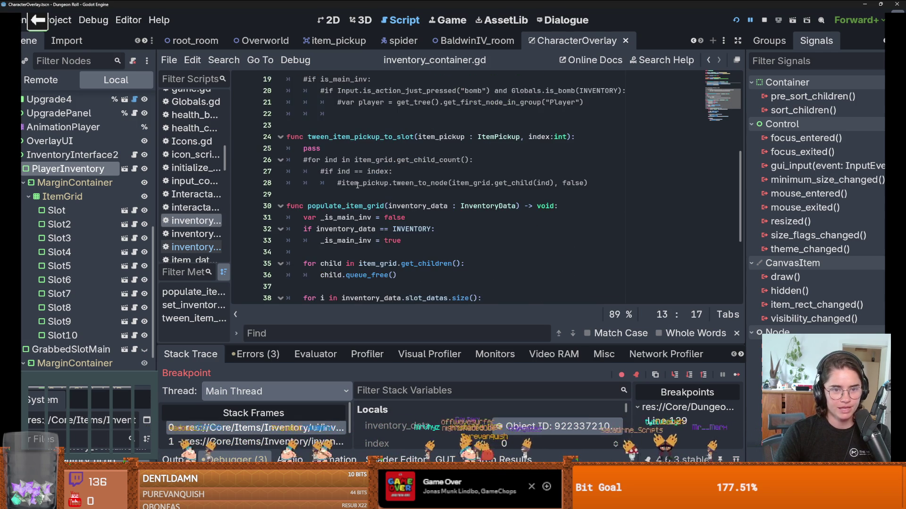
{"action": "scroll", "coordinate": [357, 186], "scroll_direction": "up", "scroll_amount": 7}
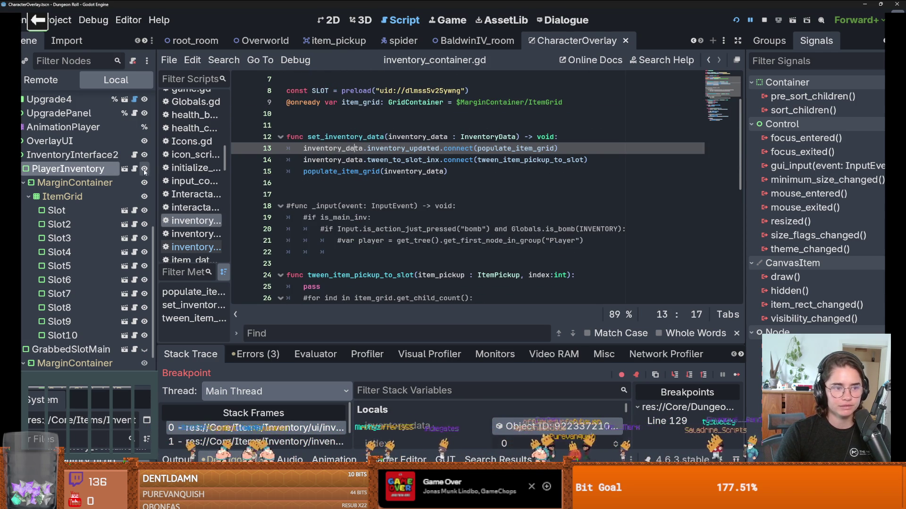
{"action": "left_click", "coordinate": [134, 156]}
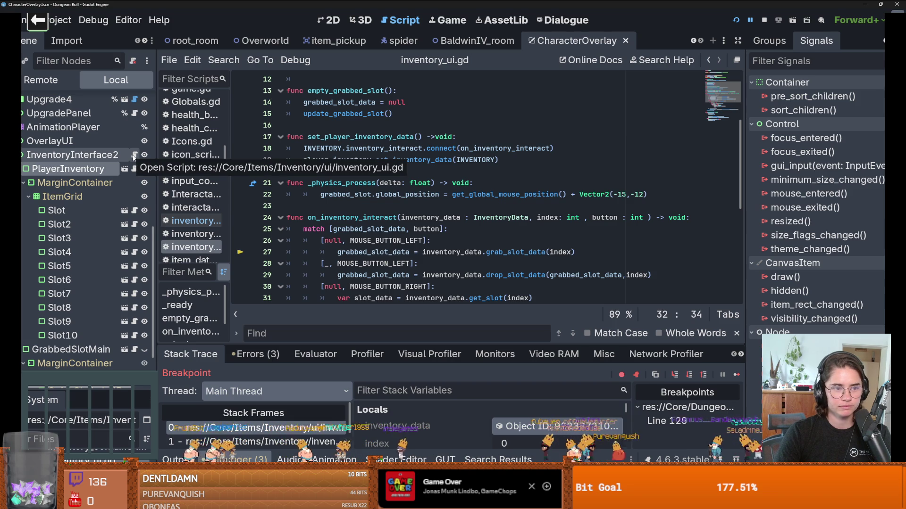
{"action": "left_click", "coordinate": [76, 154]}
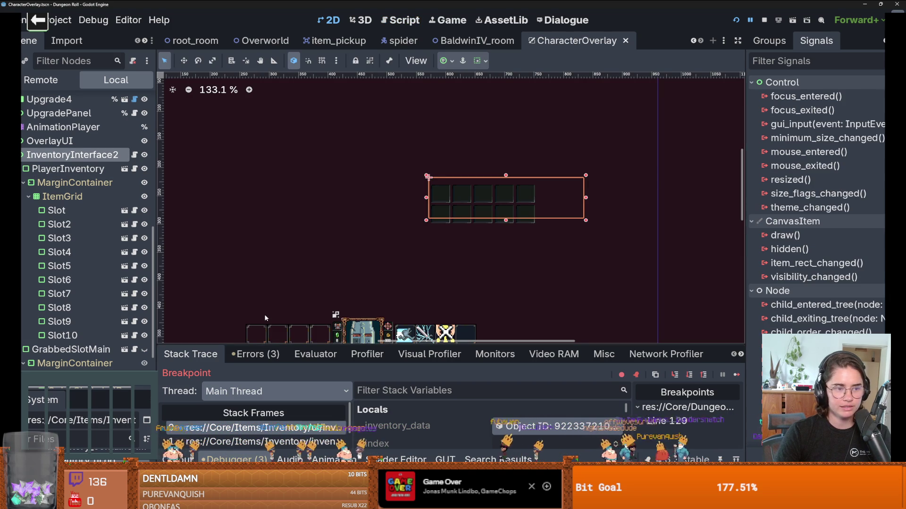
{"action": "left_click", "coordinate": [134, 154]}
{"action": "scroll", "coordinate": [341, 207], "scroll_direction": "up", "scroll_amount": 2}
{"action": "left_click", "coordinate": [341, 207]}
{"action": "double_click", "coordinate": [341, 206]}
{"action": "scroll", "coordinate": [342, 207], "scroll_direction": "down", "scroll_amount": 1}
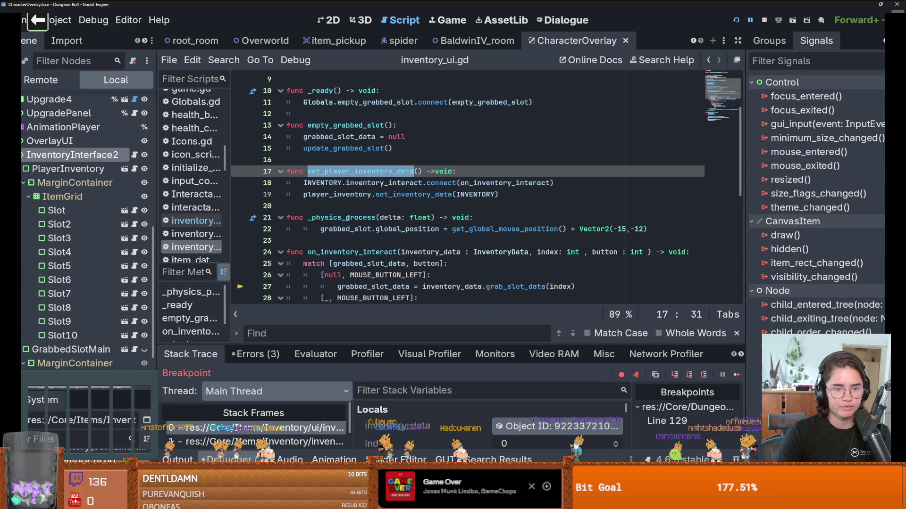
Check the on_inventory_interact handler, then detach the script from InventoryInterface2
{"action": "double_click", "coordinate": [465, 188]}
{"action": "key", "text": "ctrl+Left"}
{"action": "key", "text": "ctrl+Left"}
{"action": "key", "text": "ctrl+Left"}
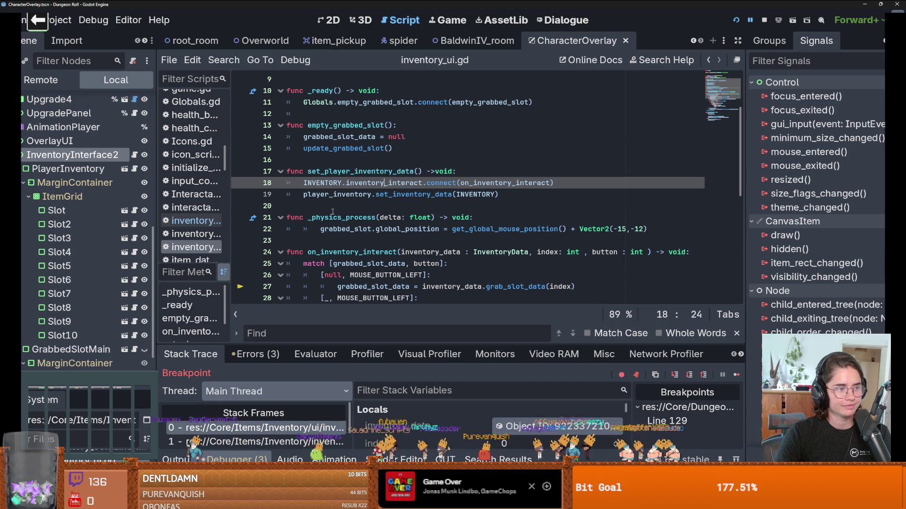
{"action": "mouse_move", "coordinate": [329, 215]}
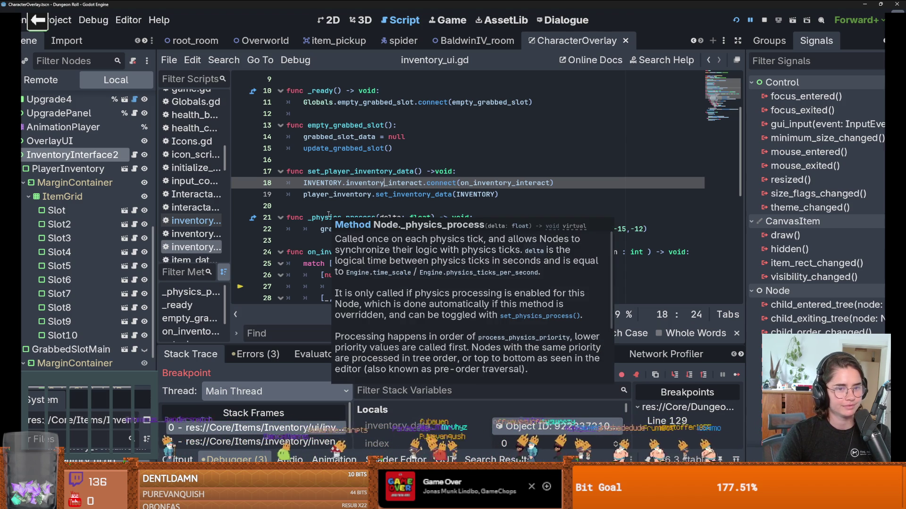
{"action": "left_click", "coordinate": [328, 194]}
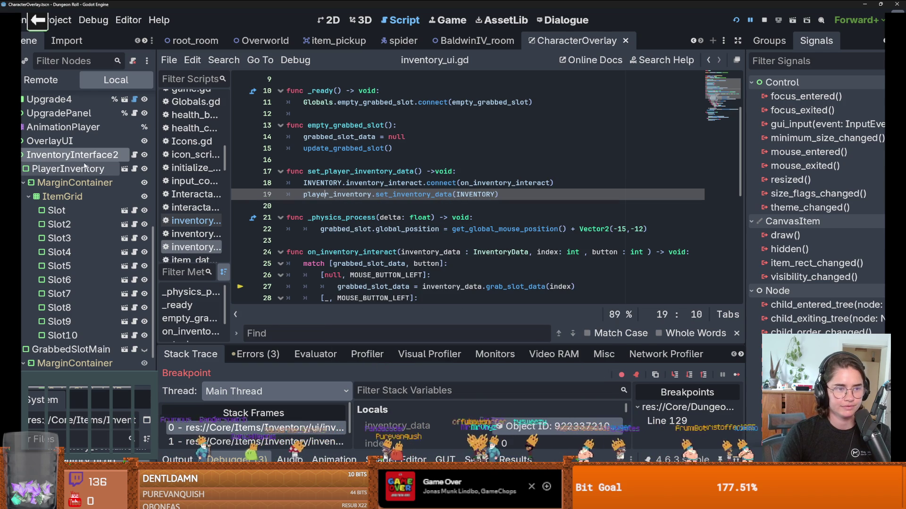
{"action": "left_click", "coordinate": [133, 62]}
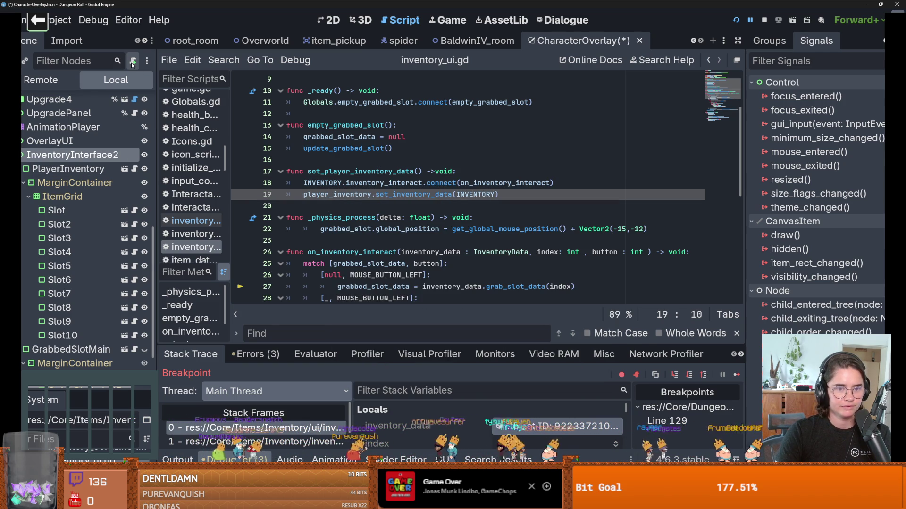
Open PlayerInventory's inventory_container.gd script and scroll through it
{"action": "left_click", "coordinate": [135, 169]}
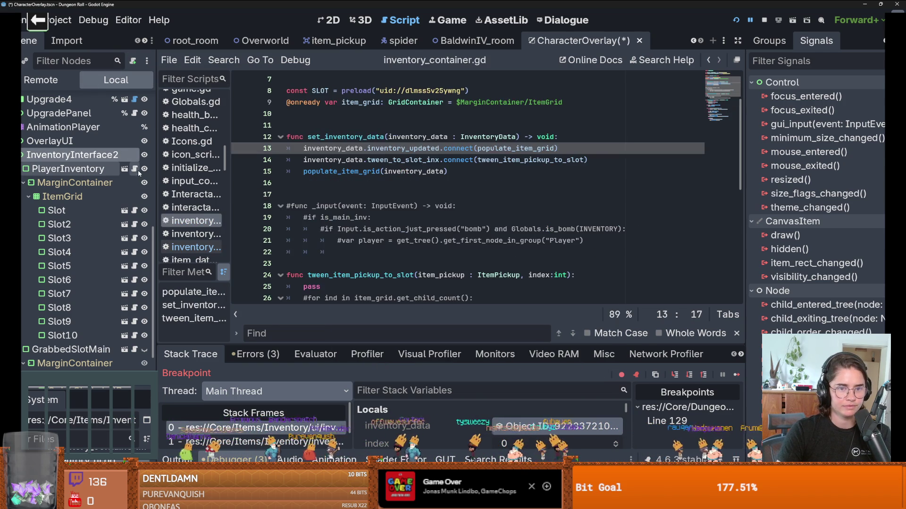
{"action": "scroll", "coordinate": [375, 194], "scroll_direction": "down", "scroll_amount": 4}
{"action": "scroll", "coordinate": [375, 194], "scroll_direction": "up", "scroll_amount": 4}
{"action": "scroll", "coordinate": [375, 194], "scroll_direction": "down", "scroll_amount": 4}
{"action": "scroll", "coordinate": [374, 195], "scroll_direction": "up", "scroll_amount": 9}
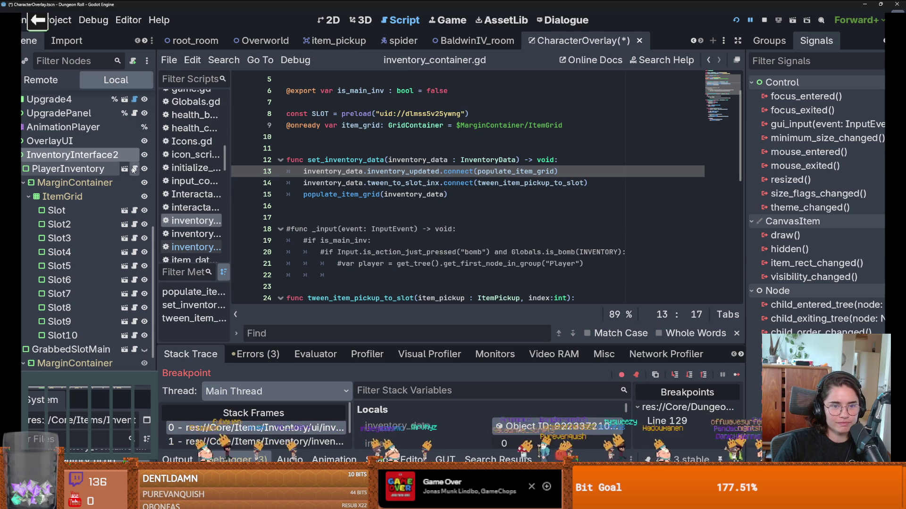
{"action": "left_click", "coordinate": [133, 61]}
{"action": "left_click", "coordinate": [558, 232]}
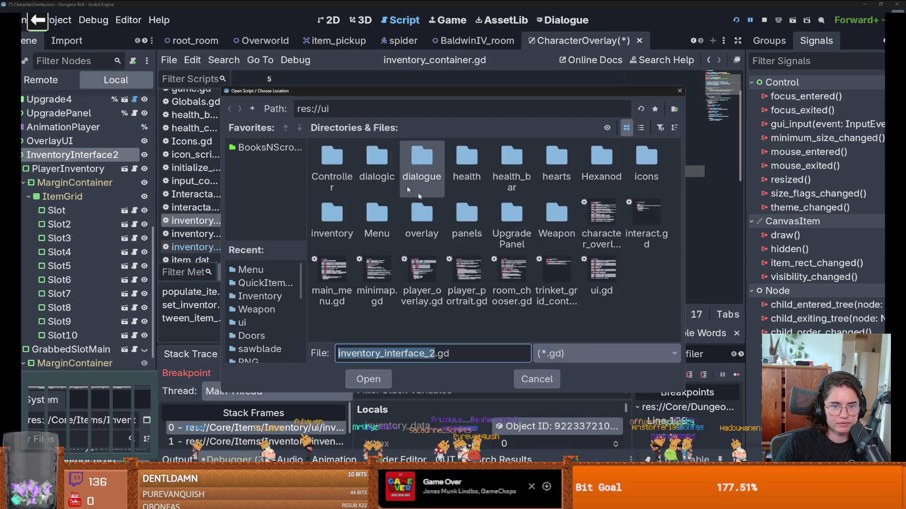
{"action": "double_click", "coordinate": [431, 213]}
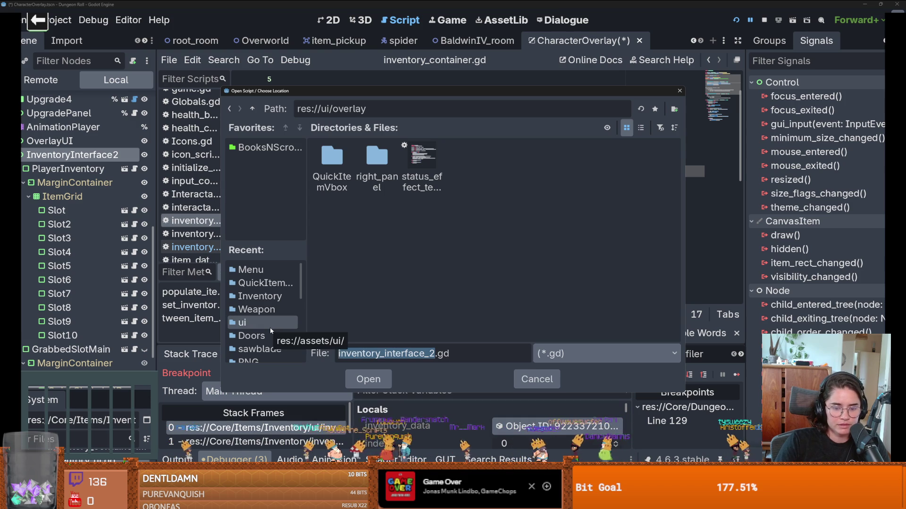
{"action": "type", "text": "floating_"}
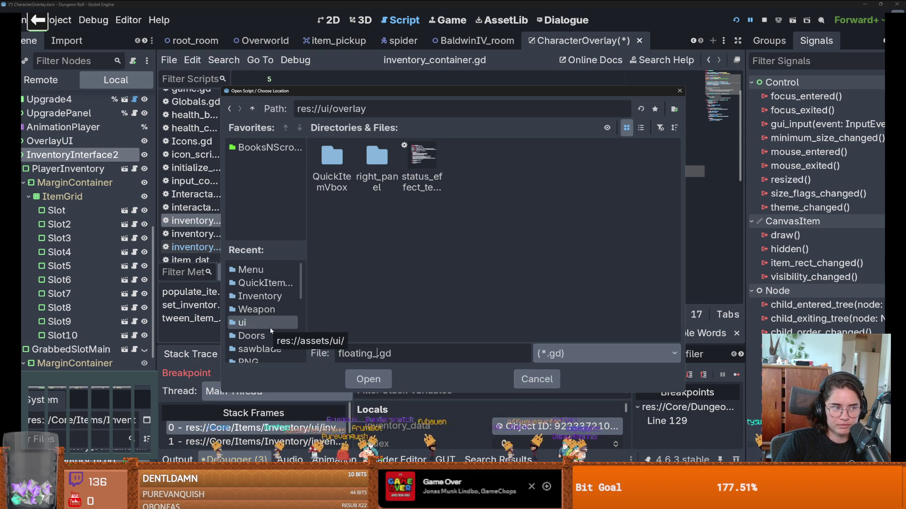
{"action": "key", "text": "BackSpace"}
{"action": "left_click", "coordinate": [680, 91]}
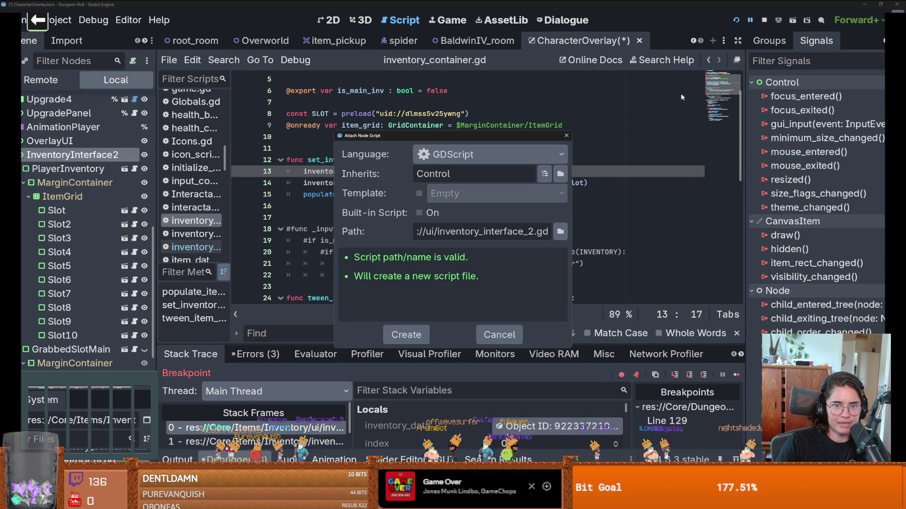
{"action": "left_click", "coordinate": [566, 136]}
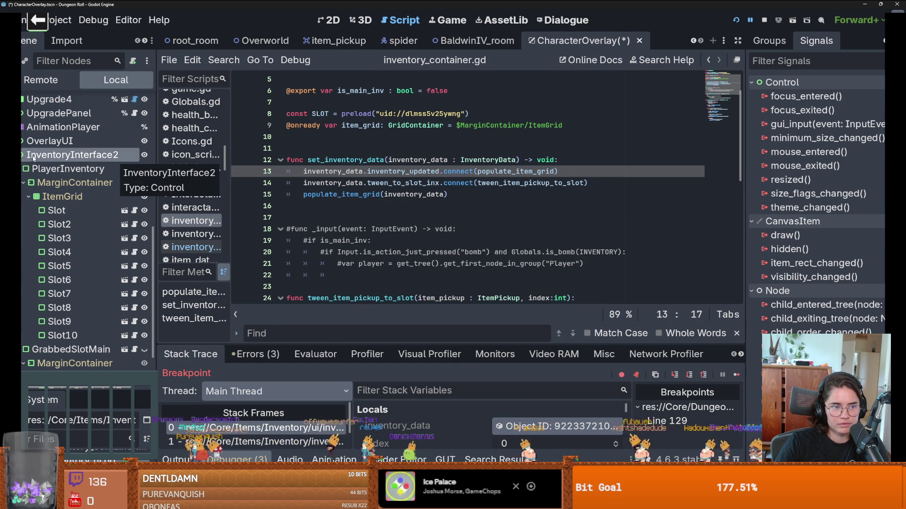
{"action": "left_click", "coordinate": [54, 170]}
Collapse PlayerInventory's children and delete the two selected overlay nodes
{"action": "left_click", "coordinate": [23, 170]}
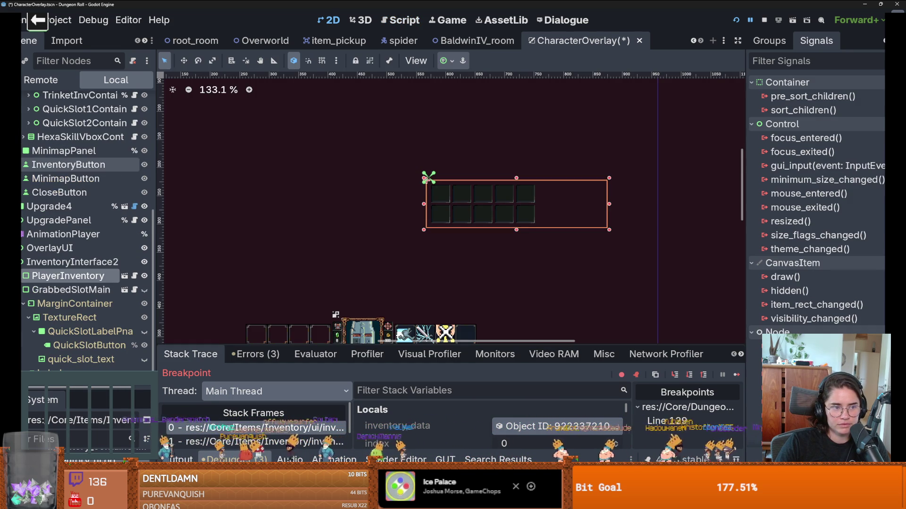
{"action": "key", "text": "F2"}
{"action": "key", "text": "Return"}
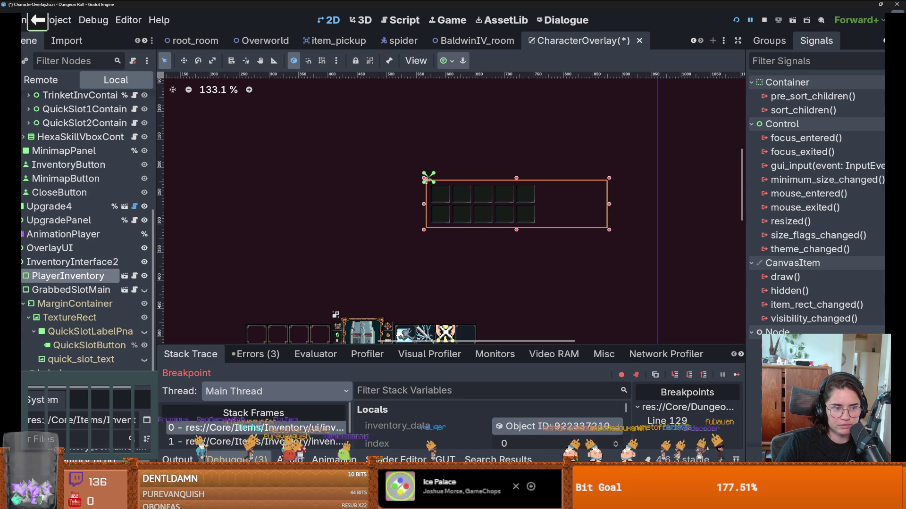
{"action": "scroll", "coordinate": [41, 362], "scroll_direction": "up", "scroll_amount": 2}
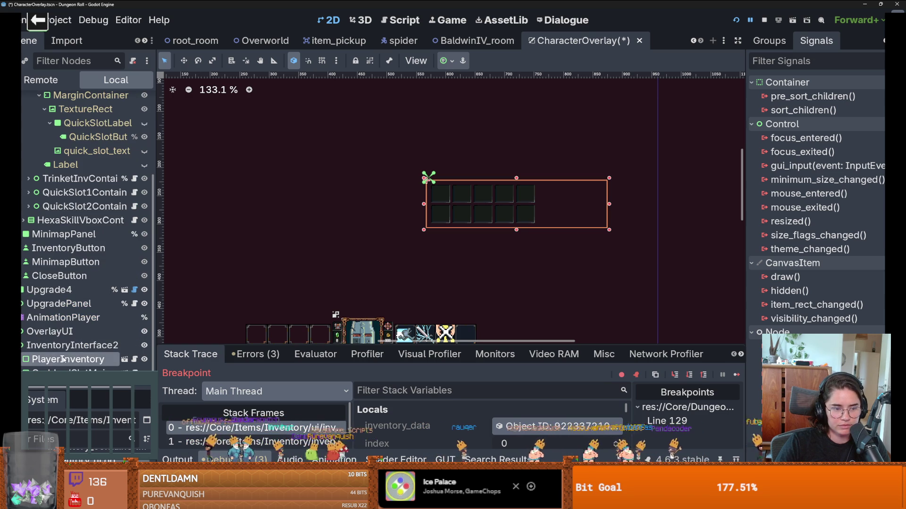
{"action": "left_click", "coordinate": [62, 373], "text": "ctrl"}
{"action": "right_click", "coordinate": [62, 373]}
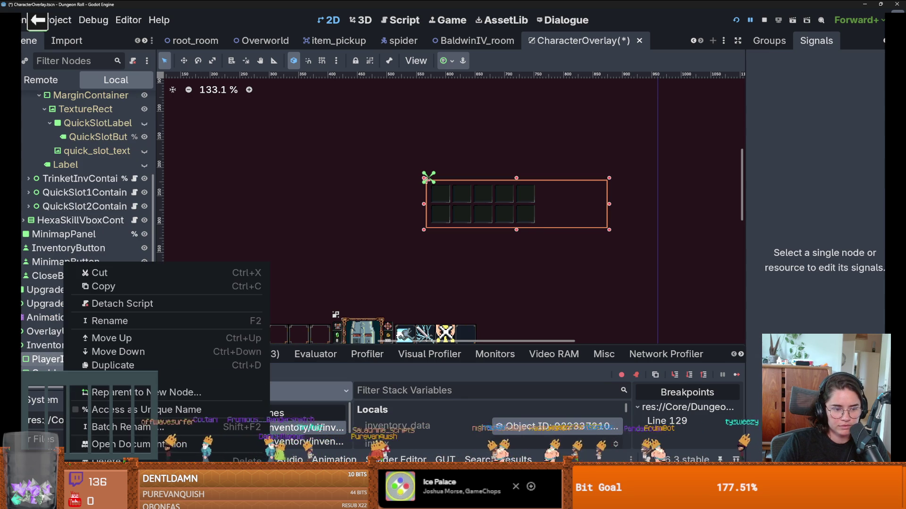
{"action": "left_click", "coordinate": [226, 393]}
{"action": "left_click", "coordinate": [418, 255]}
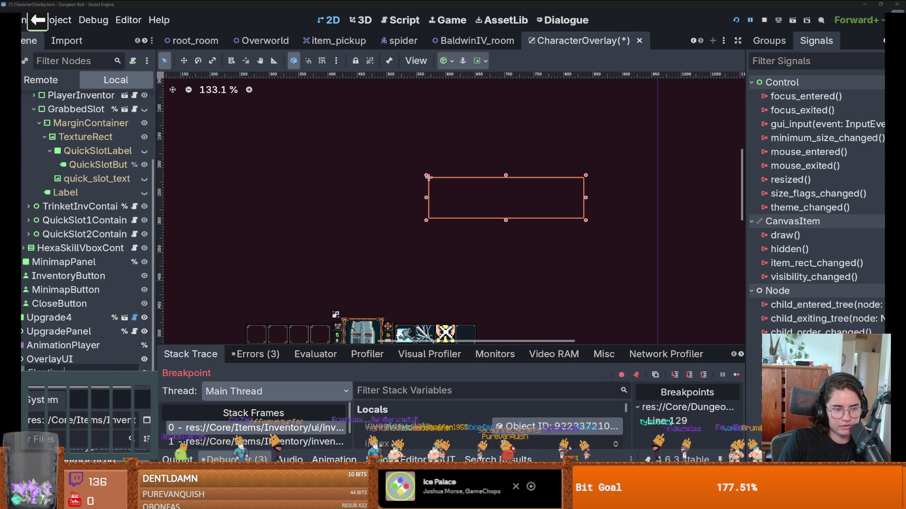
Show the menu panel, move FloatingInv beside the hotbar and InventoryPanel below FloatingInv
{"action": "scroll", "coordinate": [94, 188], "scroll_direction": "up", "scroll_amount": 3}
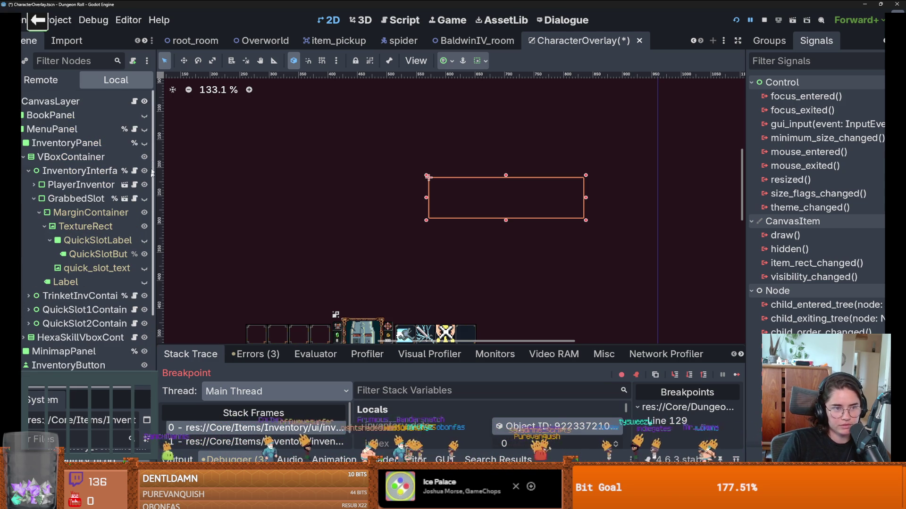
{"action": "left_click", "coordinate": [135, 129]}
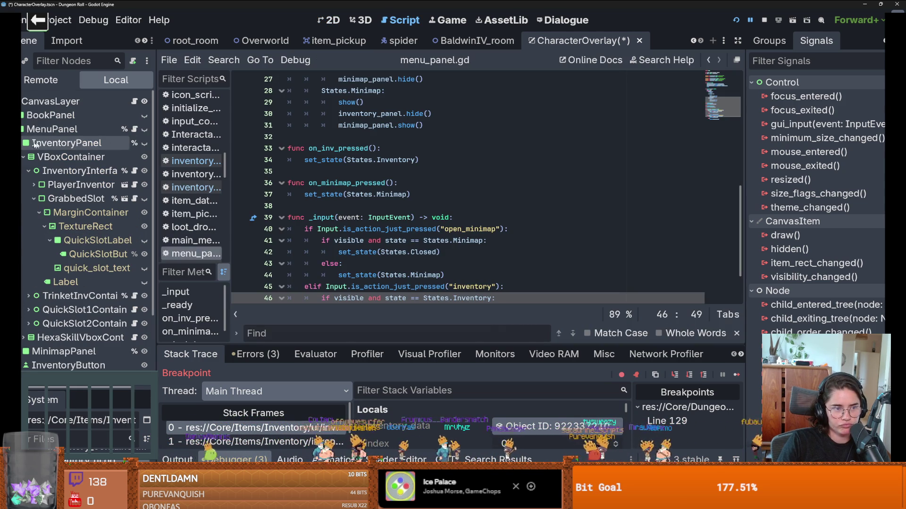
{"action": "double_click", "coordinate": [65, 143]}
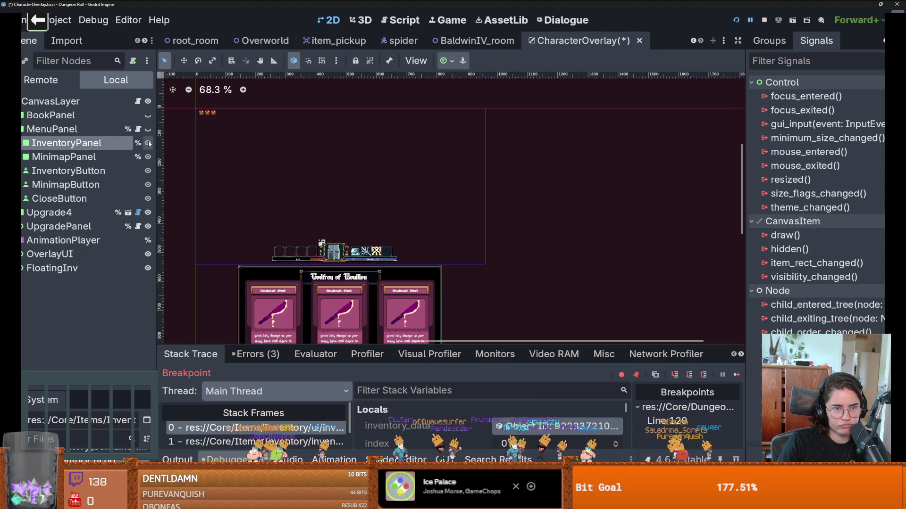
{"action": "scroll", "coordinate": [225, 158], "scroll_direction": "up", "scroll_amount": 3}
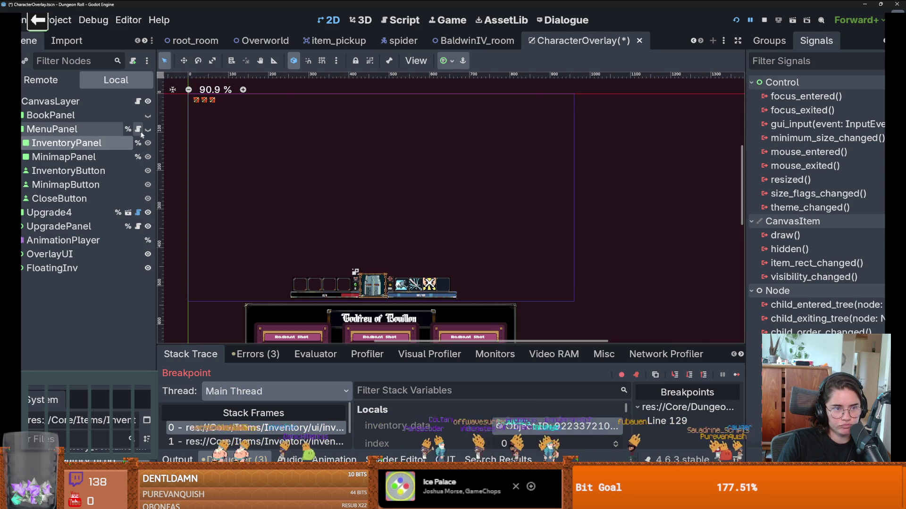
{"action": "left_click", "coordinate": [148, 128]}
{"action": "scroll", "coordinate": [317, 148], "scroll_direction": "down", "scroll_amount": 1}
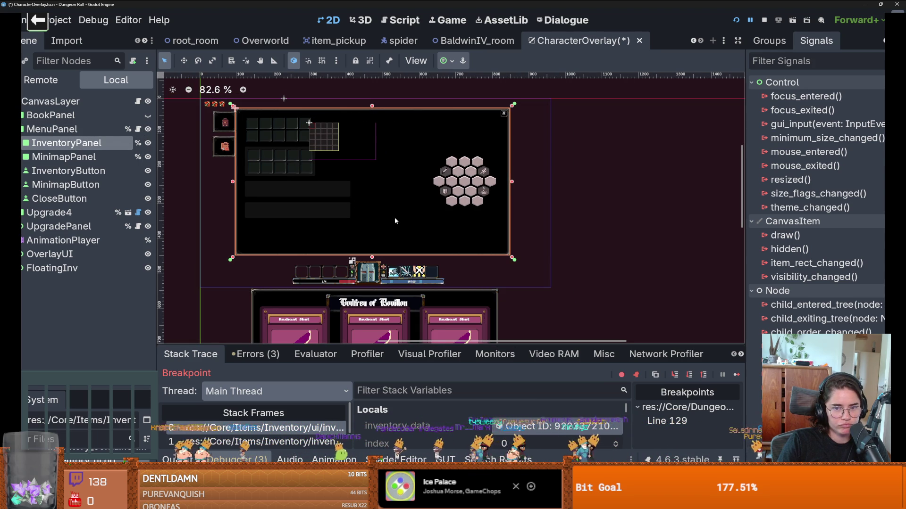
{"action": "left_click", "coordinate": [94, 269]}
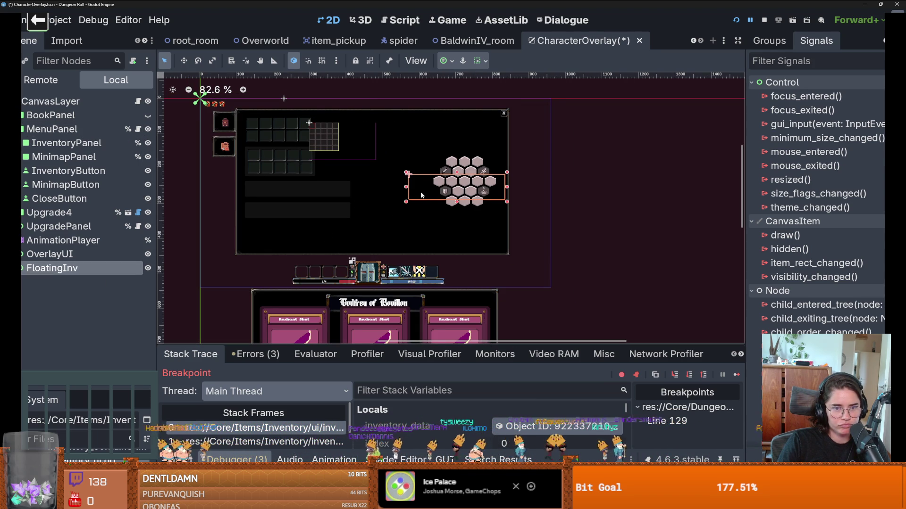
{"action": "mouse_move", "coordinate": [430, 185]}
{"action": "left_mouse_down"}
{"action": "mouse_move", "coordinate": [454, 262]}
{"action": "mouse_move", "coordinate": [468, 272]}
{"action": "left_mouse_up"}
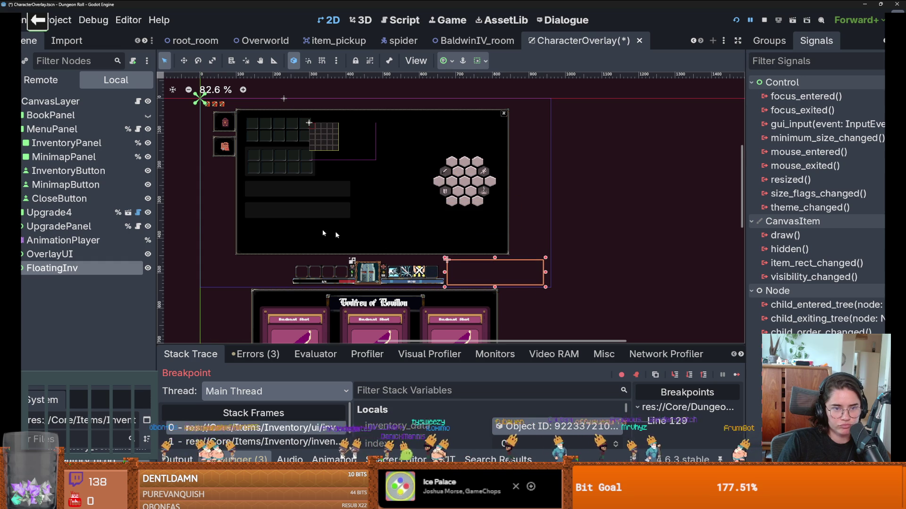
{"action": "left_click_drag", "start_coordinate": [70, 143], "coordinate": [84, 268]}
{"action": "scroll", "coordinate": [308, 185], "scroll_direction": "down", "scroll_amount": 5}
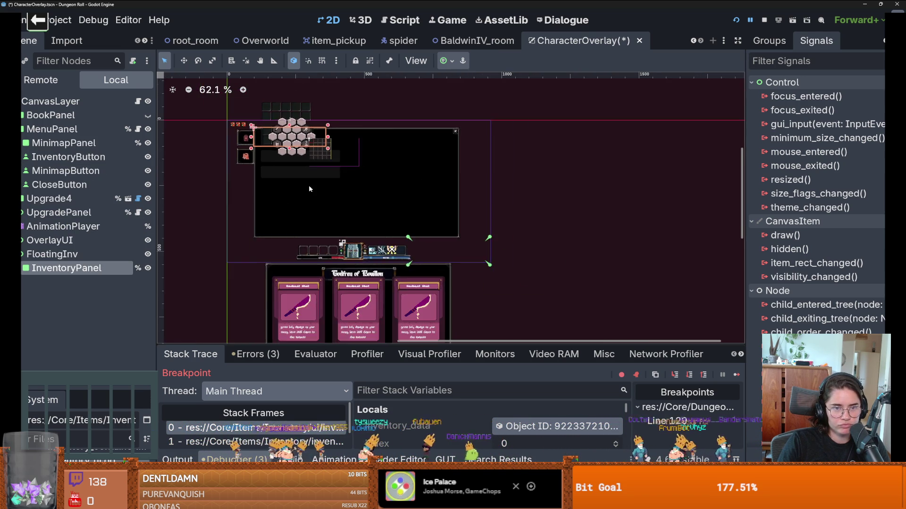
{"action": "scroll", "coordinate": [311, 193], "scroll_direction": "up", "scroll_amount": 2}
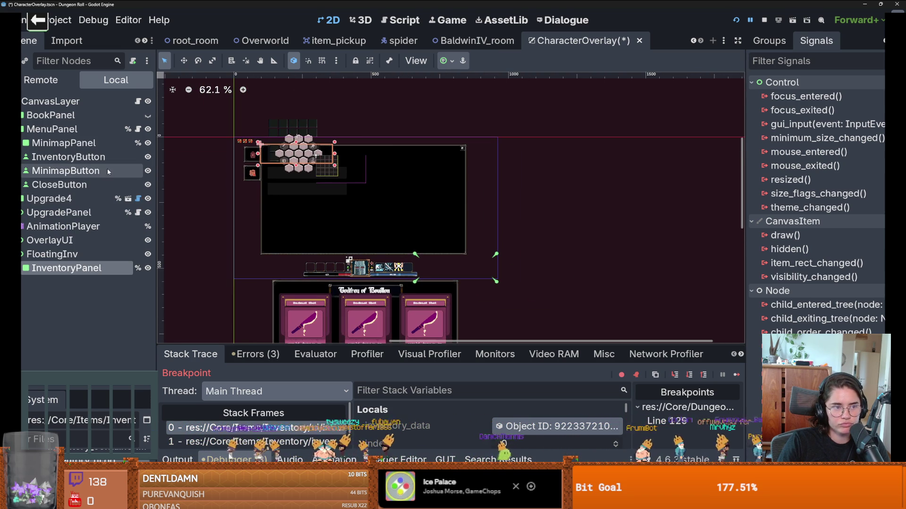
Undo the node edits to restore InventoryInterface, then open its inventory_ui.gd script
{"action": "key", "text": "ctrl+z"}
{"action": "left_click", "coordinate": [94, 268]}
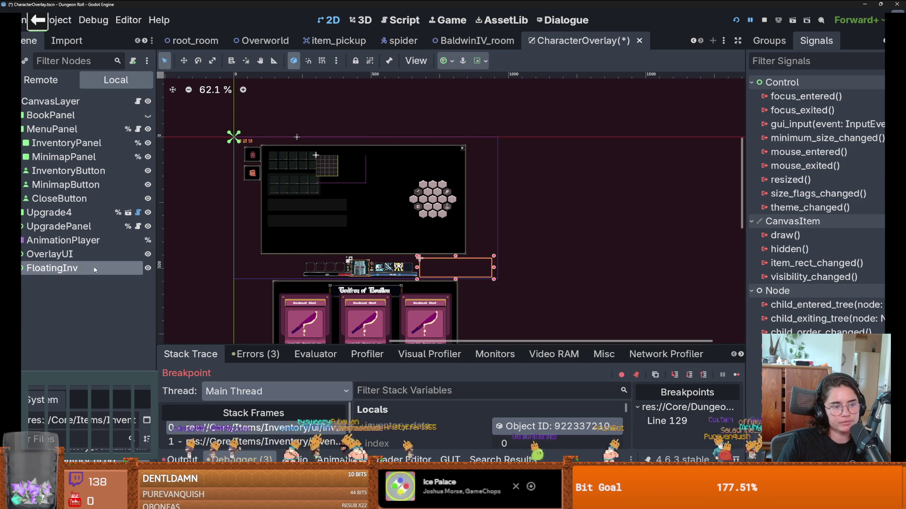
{"action": "key", "text": "ctrl+z"}
{"action": "key", "text": "ctrl+z"}
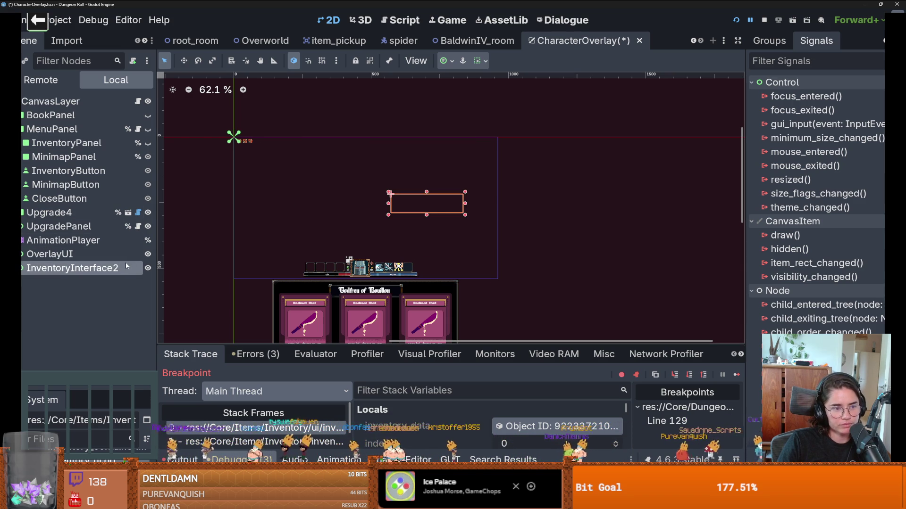
{"action": "key", "text": "ctrl+z"}
{"action": "key", "text": "ctrl+z"}
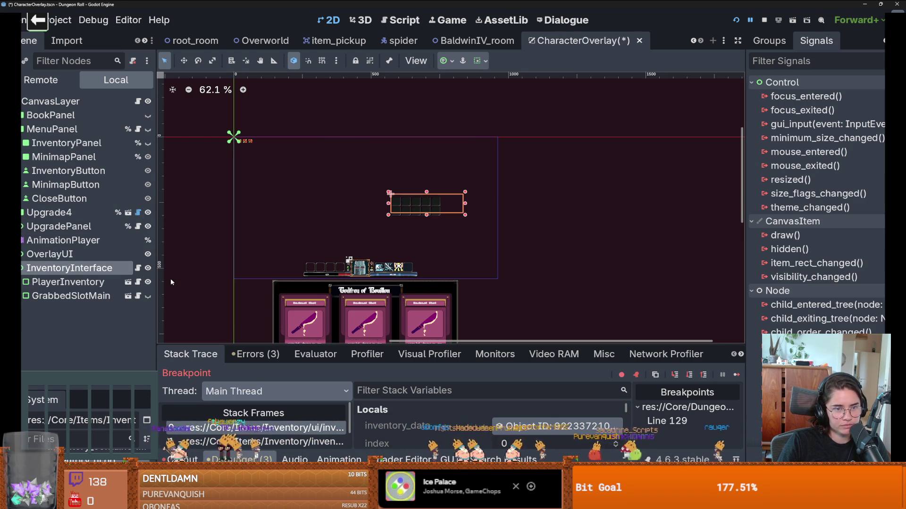
{"action": "left_click", "coordinate": [137, 267]}
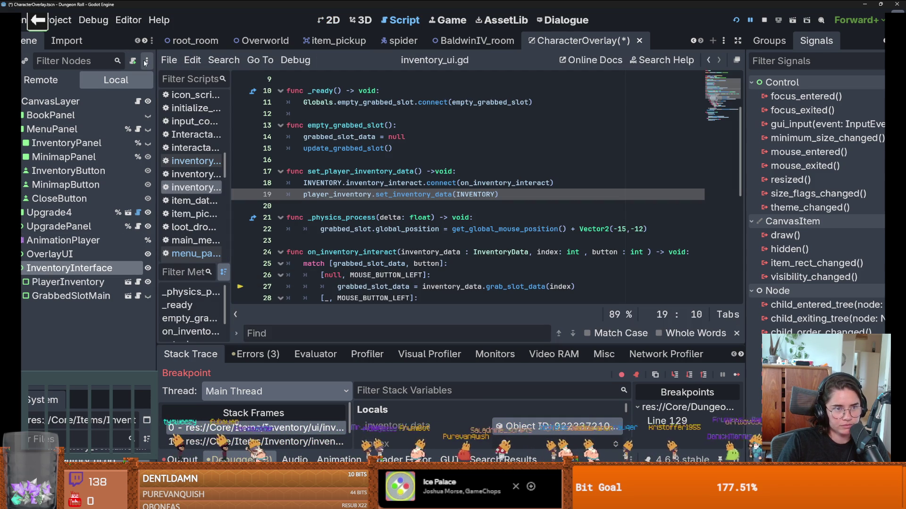
Enlarge the FileSystem dock and collapse the ui and Items folders
{"action": "left_click_drag", "start_coordinate": [78, 374], "coordinate": [77, 114]}
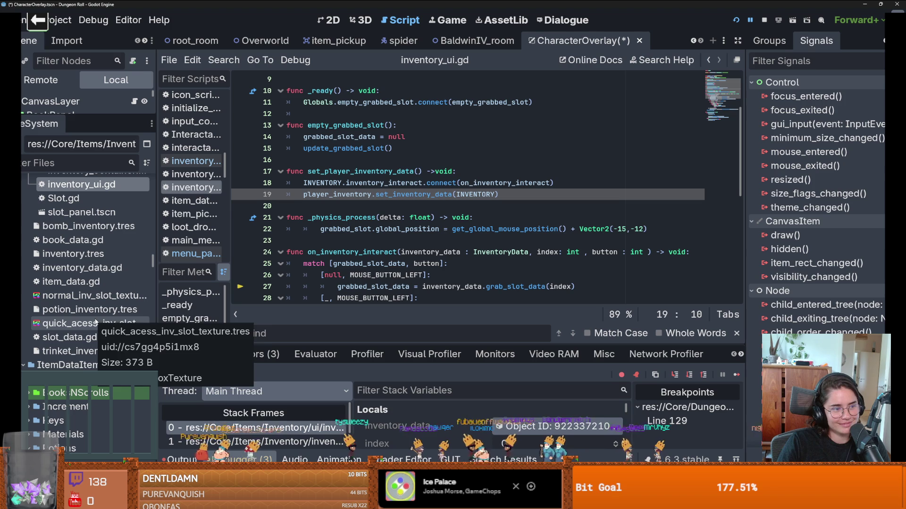
{"action": "left_click_drag", "start_coordinate": [157, 283], "coordinate": [210, 283]}
{"action": "scroll", "coordinate": [35, 294], "scroll_direction": "up", "scroll_amount": 4}
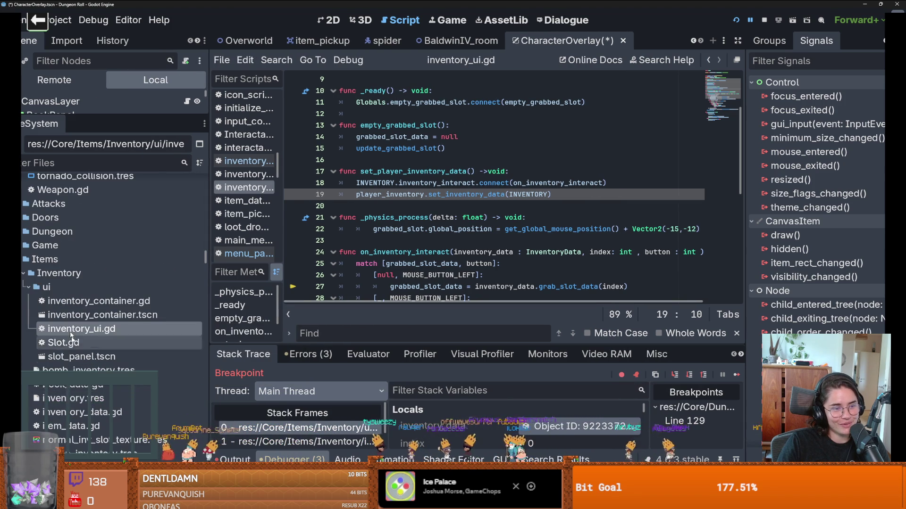
{"action": "left_click", "coordinate": [28, 287]}
{"action": "left_click", "coordinate": [23, 259]}
{"action": "scroll", "coordinate": [24, 278], "scroll_direction": "up", "scroll_amount": 3}
{"action": "scroll", "coordinate": [23, 283], "scroll_direction": "up", "scroll_amount": 5}
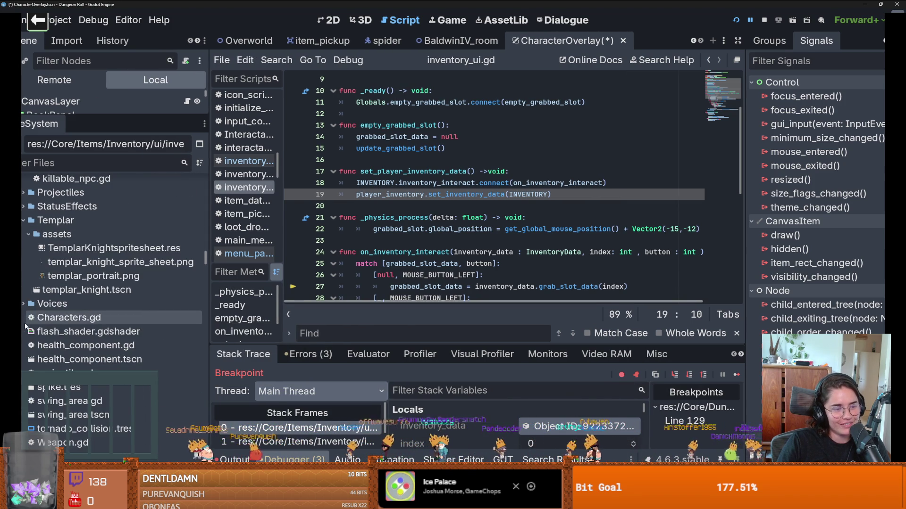
{"action": "scroll", "coordinate": [28, 311], "scroll_direction": "up", "scroll_amount": 5}
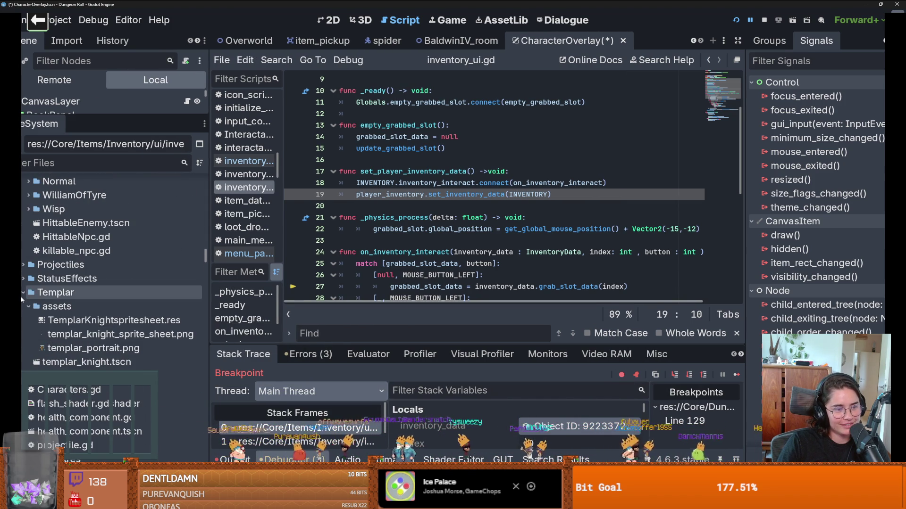
{"action": "scroll", "coordinate": [29, 307], "scroll_direction": "up", "scroll_amount": 5}
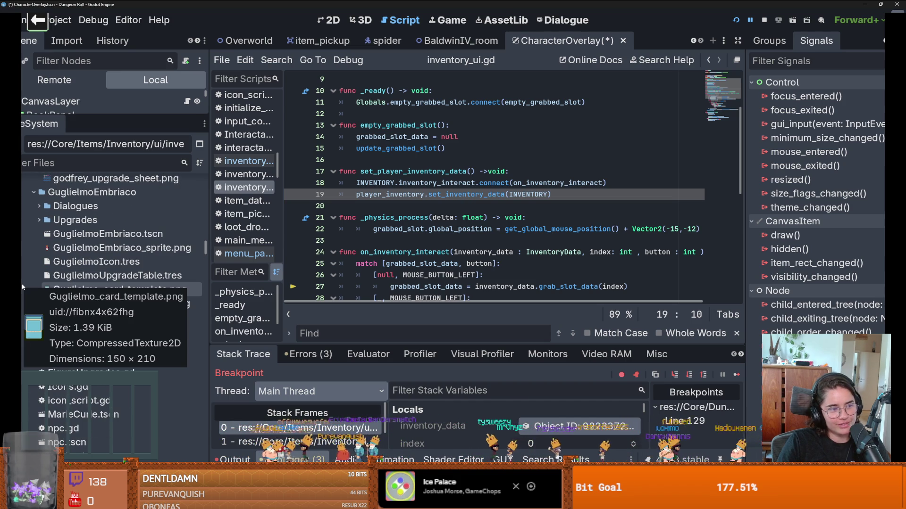
{"action": "scroll", "coordinate": [28, 282], "scroll_direction": "up", "scroll_amount": 4}
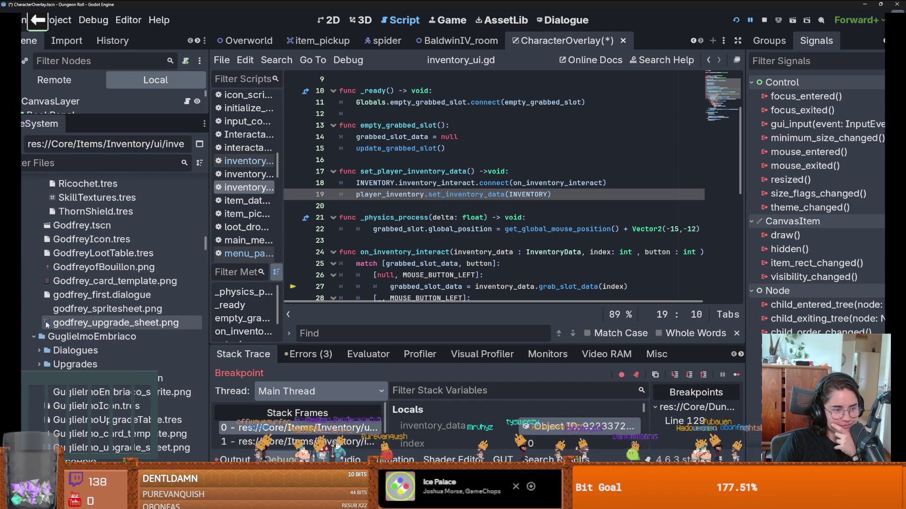
Collapse the GuglielmoEmbriaco, GodfreyofBouillon, BaldwinIV upgrades and NPC folders, cancelling an accidental move
{"action": "left_click", "coordinate": [30, 337]}
{"action": "scroll", "coordinate": [27, 326], "scroll_direction": "up", "scroll_amount": 6}
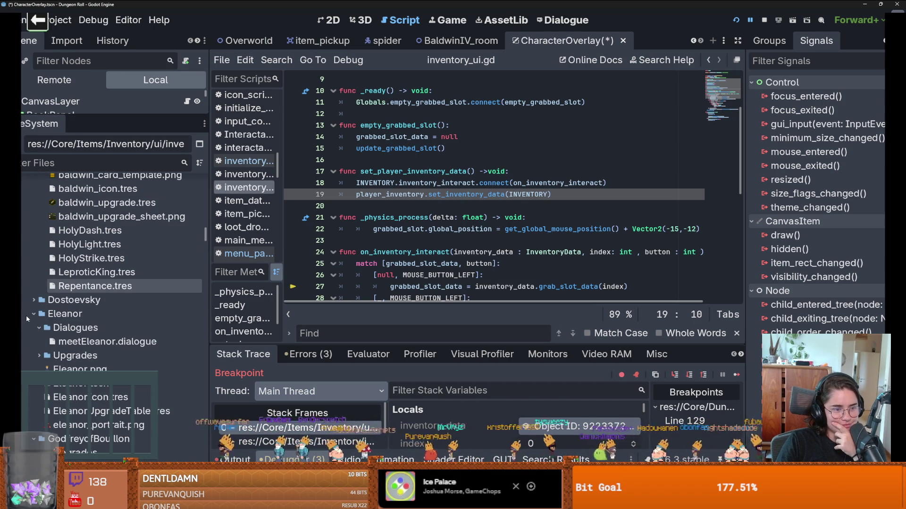
{"action": "left_click", "coordinate": [34, 328]}
{"action": "scroll", "coordinate": [34, 330], "scroll_direction": "up", "scroll_amount": 5}
{"action": "left_click", "coordinate": [39, 350]}
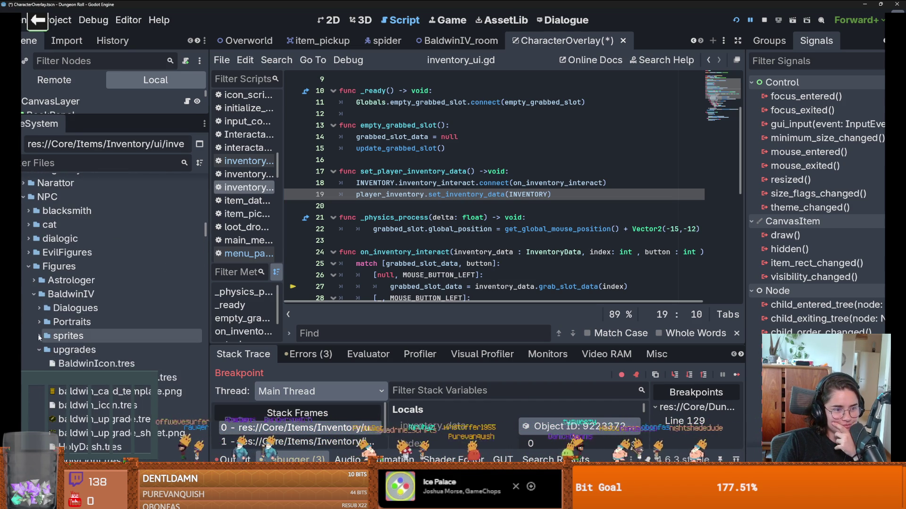
{"action": "left_click_drag", "start_coordinate": [41, 350], "coordinate": [29, 256]}
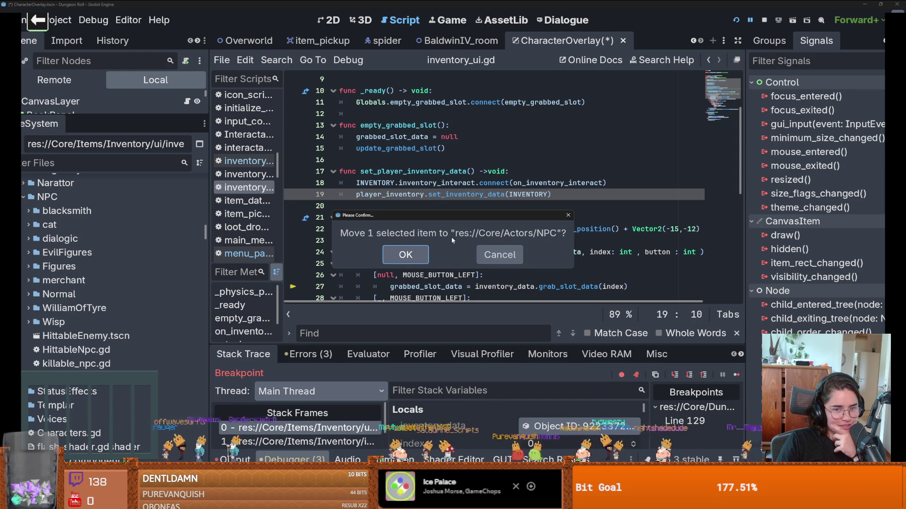
{"action": "left_click", "coordinate": [562, 216]}
{"action": "scroll", "coordinate": [92, 276], "scroll_direction": "up", "scroll_amount": 2}
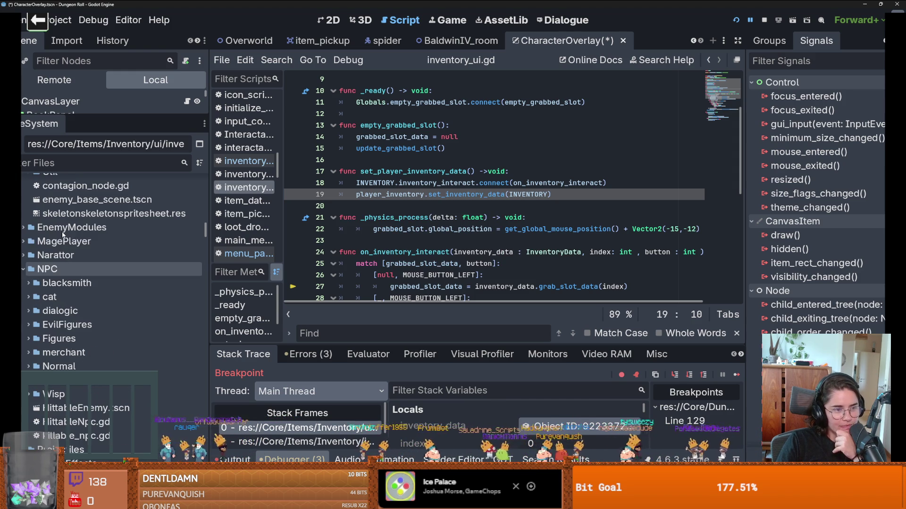
{"action": "left_click", "coordinate": [23, 270]}
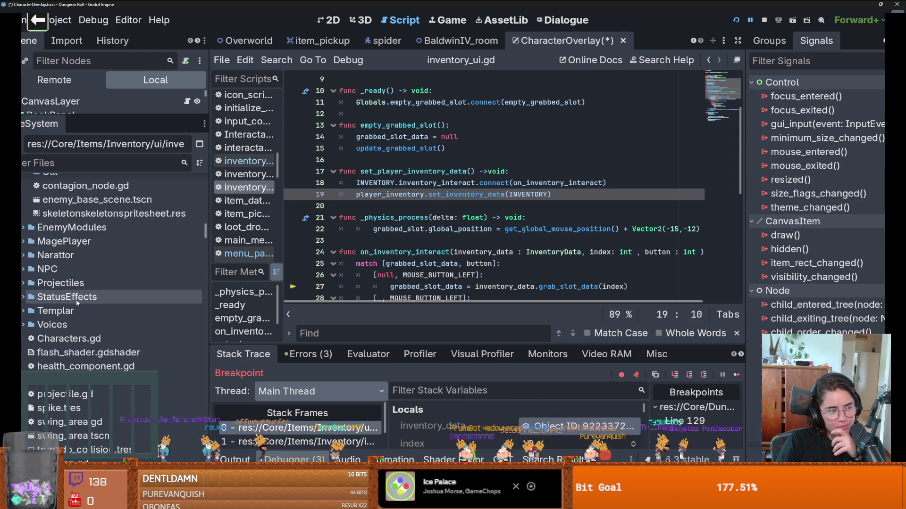
Collapse the crusader, Actors and assets folders and scroll down to the ui/overlay folder
{"action": "scroll", "coordinate": [75, 298], "scroll_direction": "up", "scroll_amount": 5}
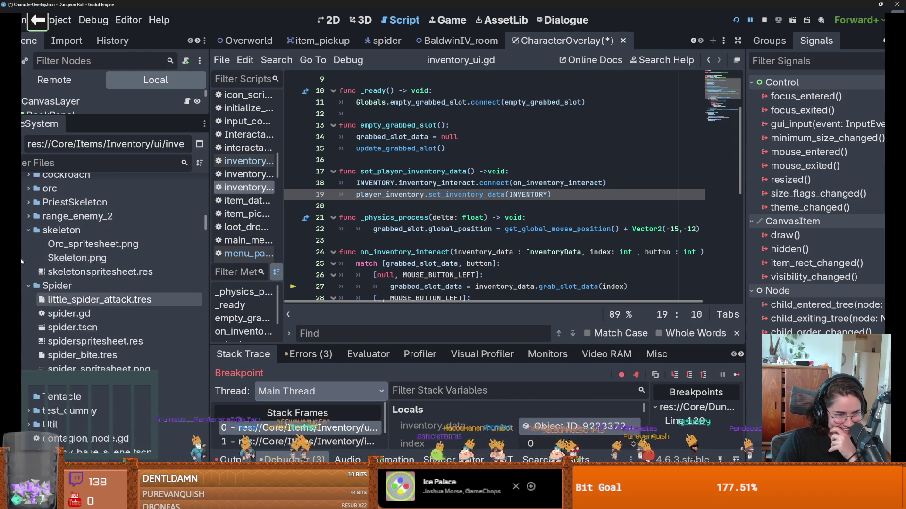
{"action": "scroll", "coordinate": [64, 305], "scroll_direction": "up", "scroll_amount": 10}
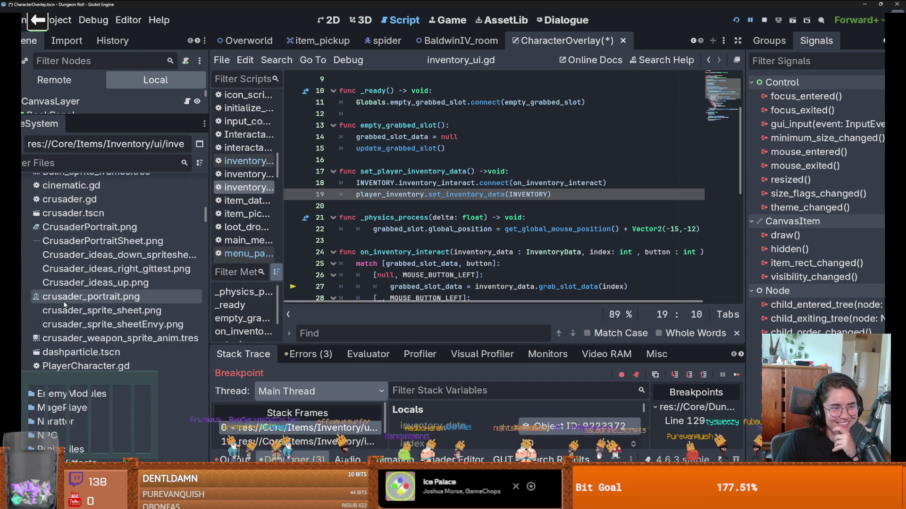
{"action": "scroll", "coordinate": [65, 292], "scroll_direction": "up", "scroll_amount": 5}
{"action": "left_click", "coordinate": [24, 254]}
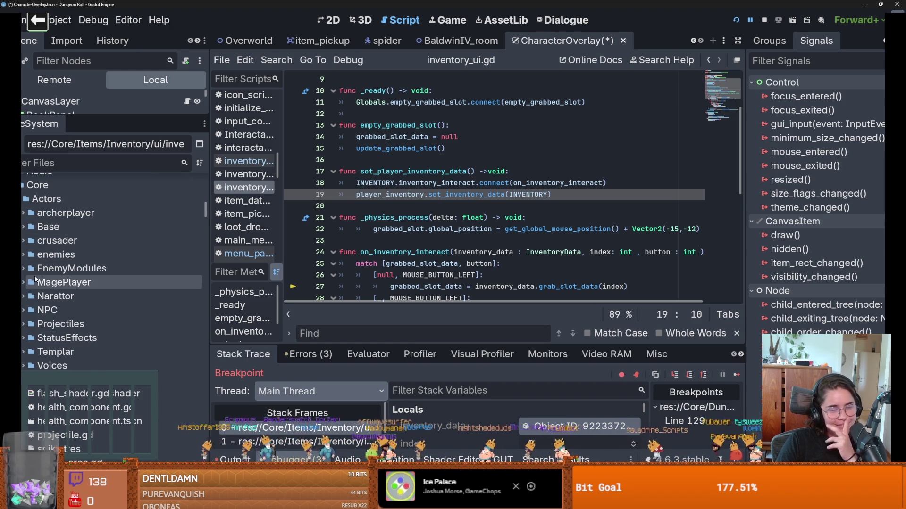
{"action": "scroll", "coordinate": [36, 278], "scroll_direction": "up", "scroll_amount": 5}
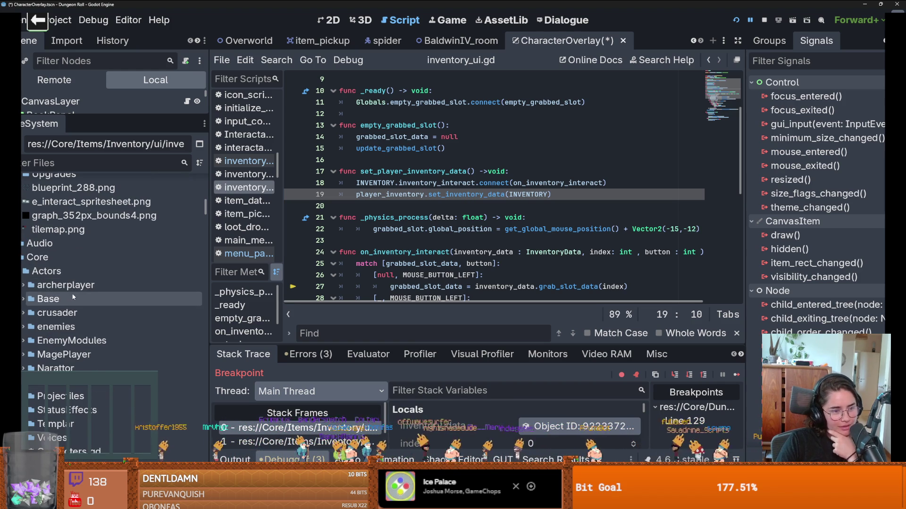
{"action": "left_click", "coordinate": [24, 272]}
{"action": "scroll", "coordinate": [99, 297], "scroll_direction": "down", "scroll_amount": 10}
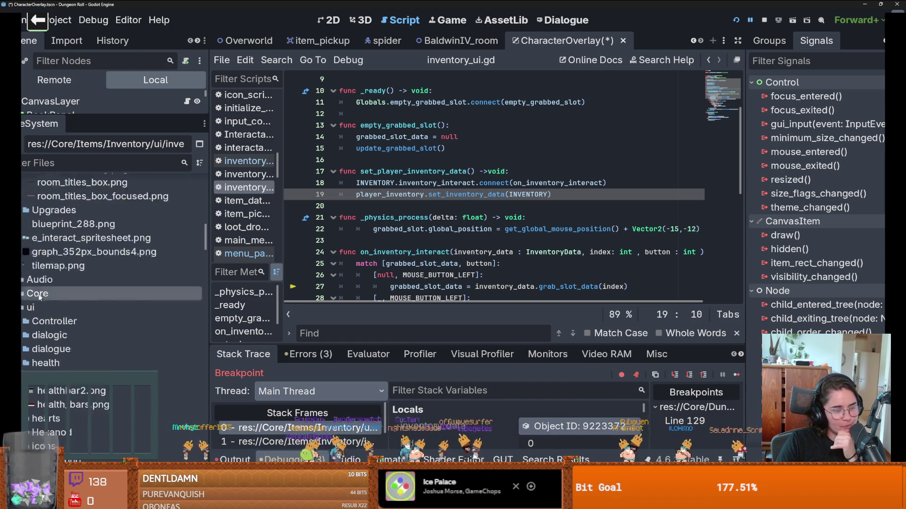
{"action": "scroll", "coordinate": [99, 296], "scroll_direction": "up", "scroll_amount": 3}
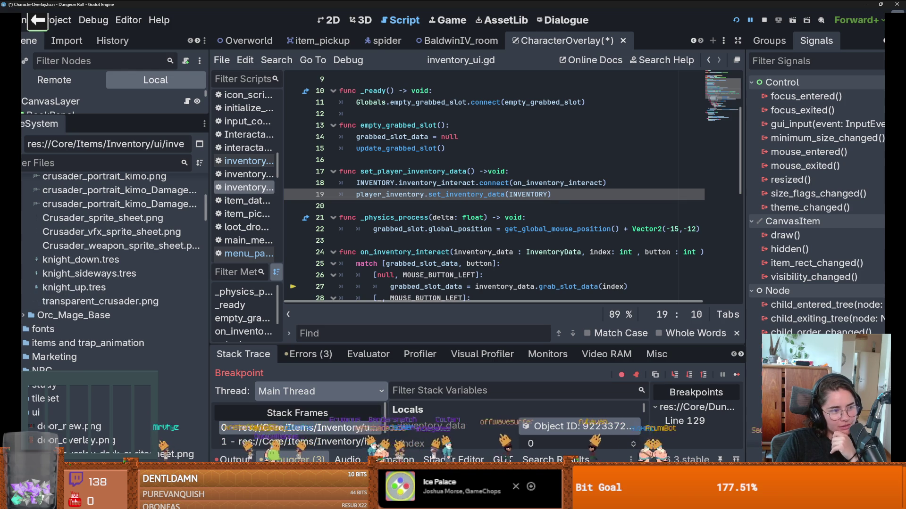
{"action": "scroll", "coordinate": [65, 265], "scroll_direction": "up", "scroll_amount": 8}
{"action": "left_click", "coordinate": [22, 268]}
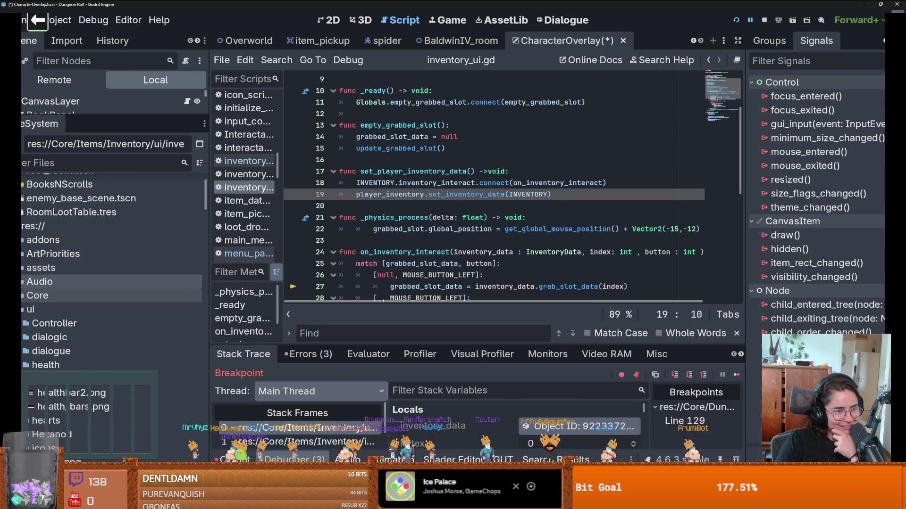
{"action": "scroll", "coordinate": [109, 283], "scroll_direction": "up", "scroll_amount": 2}
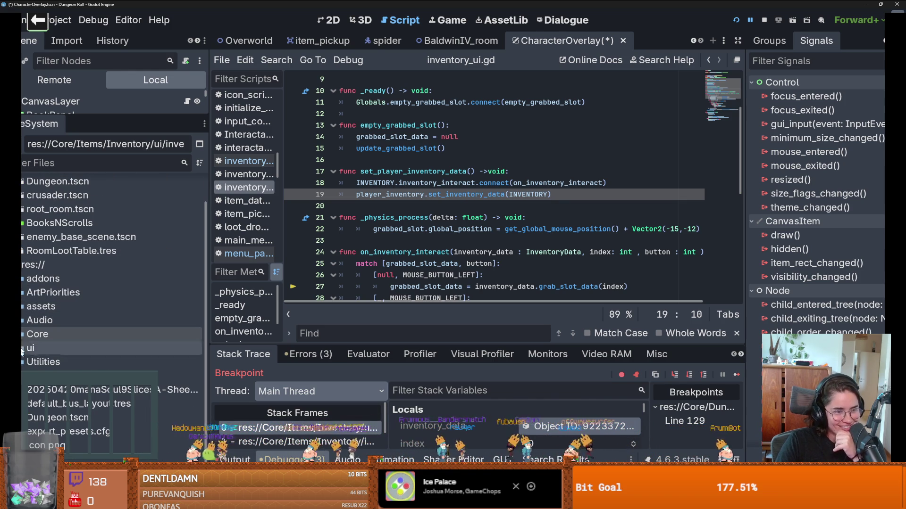
{"action": "scroll", "coordinate": [109, 349], "scroll_direction": "down", "scroll_amount": 3}
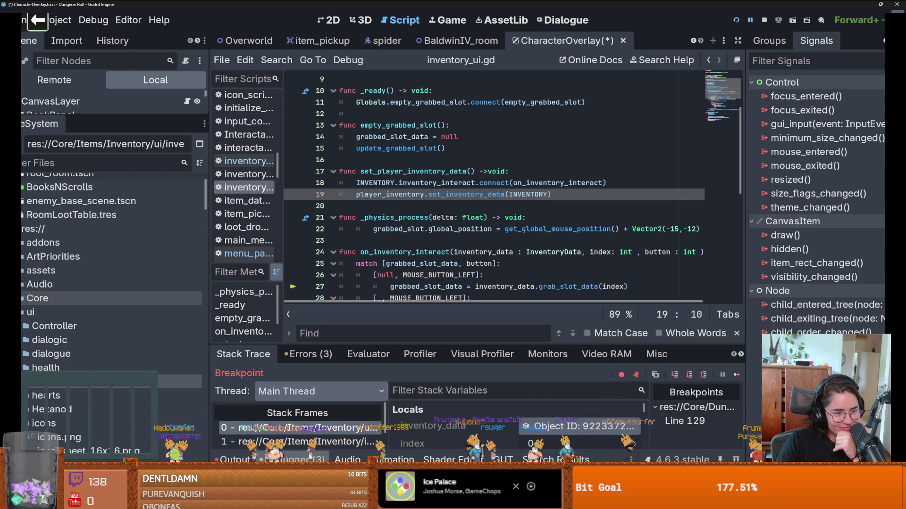
{"action": "scroll", "coordinate": [108, 283], "scroll_direction": "down", "scroll_amount": 3}
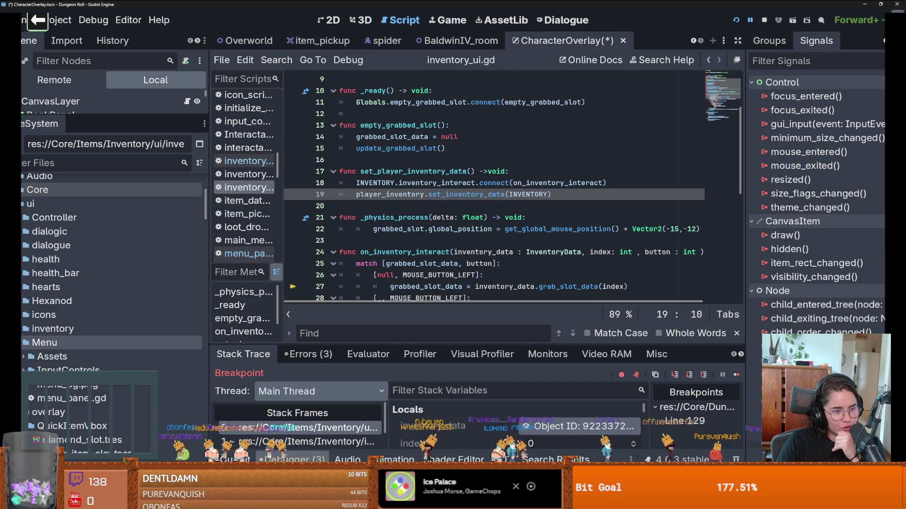
{"action": "scroll", "coordinate": [108, 358], "scroll_direction": "down", "scroll_amount": 2}
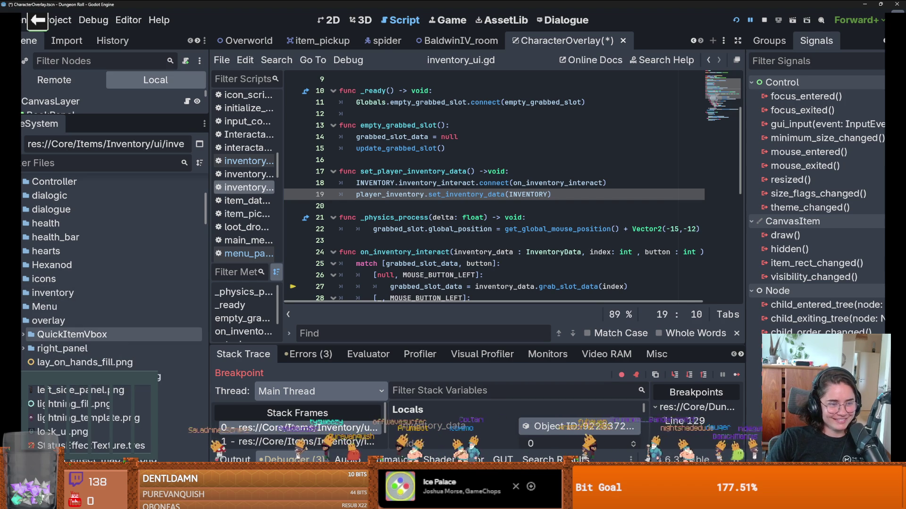
Collapse QuickItemVbox and drag the Scene/FileSystem splitter down to list InventoryInterface and GrabbedSlotMain
{"action": "left_click", "coordinate": [23, 334]}
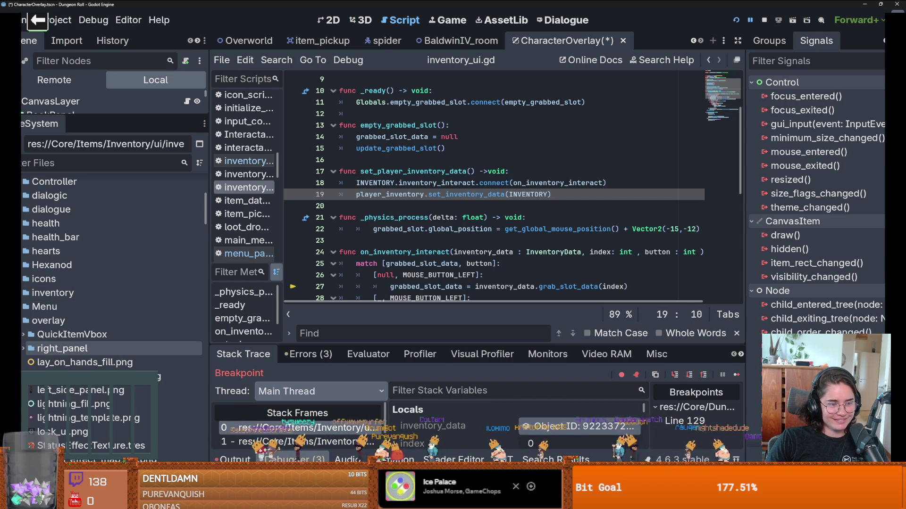
{"action": "scroll", "coordinate": [71, 369], "scroll_direction": "down", "scroll_amount": 3}
{"action": "scroll", "coordinate": [112, 269], "scroll_direction": "up", "scroll_amount": 3}
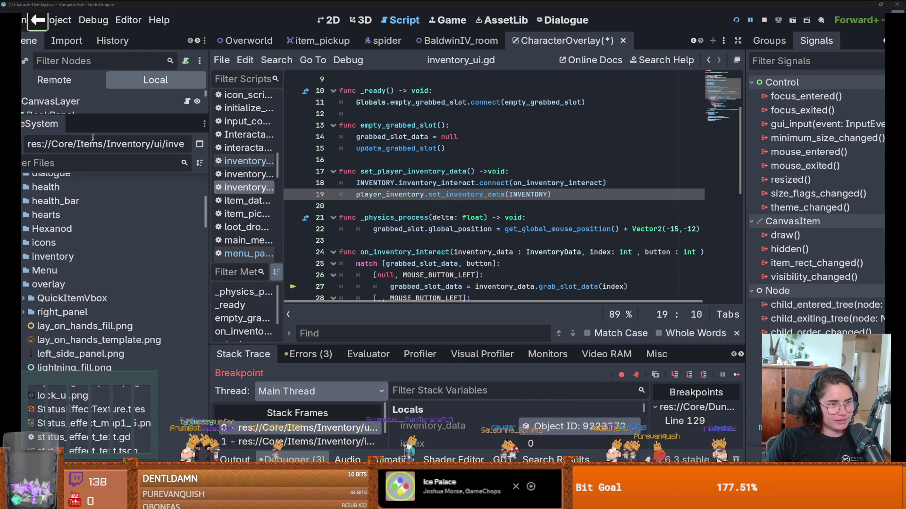
{"action": "left_click_drag", "start_coordinate": [108, 121], "coordinate": [125, 293]}
{"action": "scroll", "coordinate": [141, 245], "scroll_direction": "down", "scroll_amount": 1}
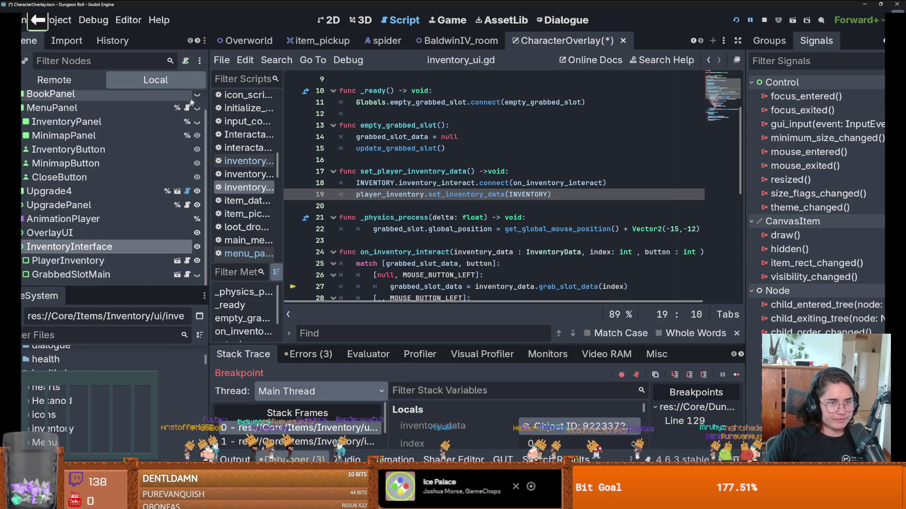
Create res://ui/overlay/floating_inv.gd as InventoryInterface's Control script, add blank lines, and save
{"action": "left_click", "coordinate": [185, 60]}
{"action": "left_click", "coordinate": [560, 232]}
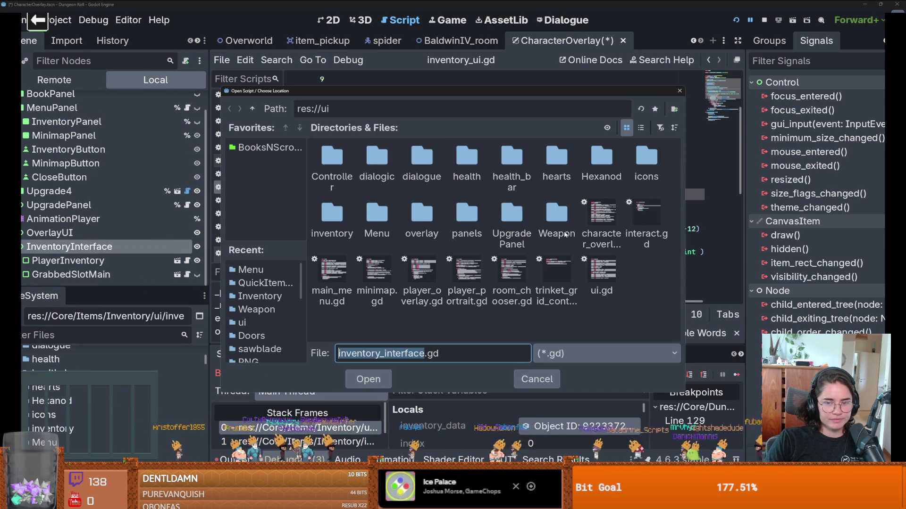
{"action": "double_click", "coordinate": [421, 218]}
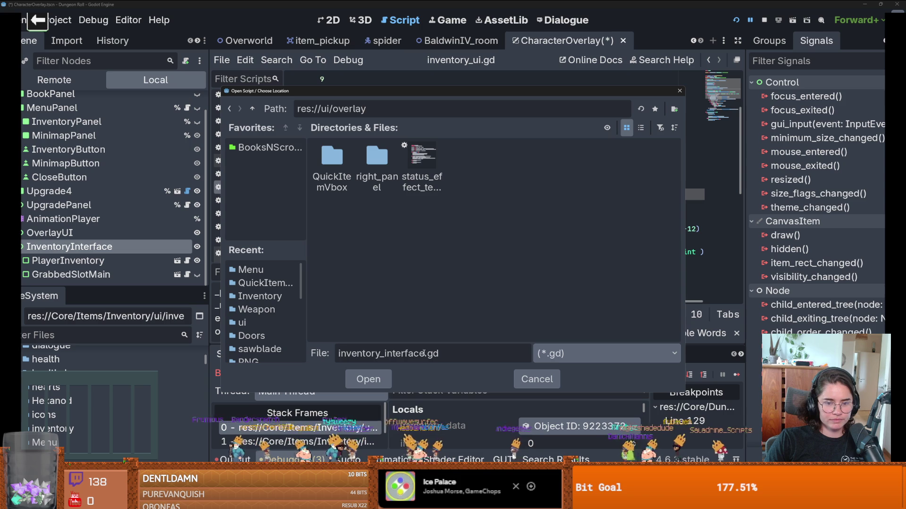
{"action": "type", "text": "floating"}
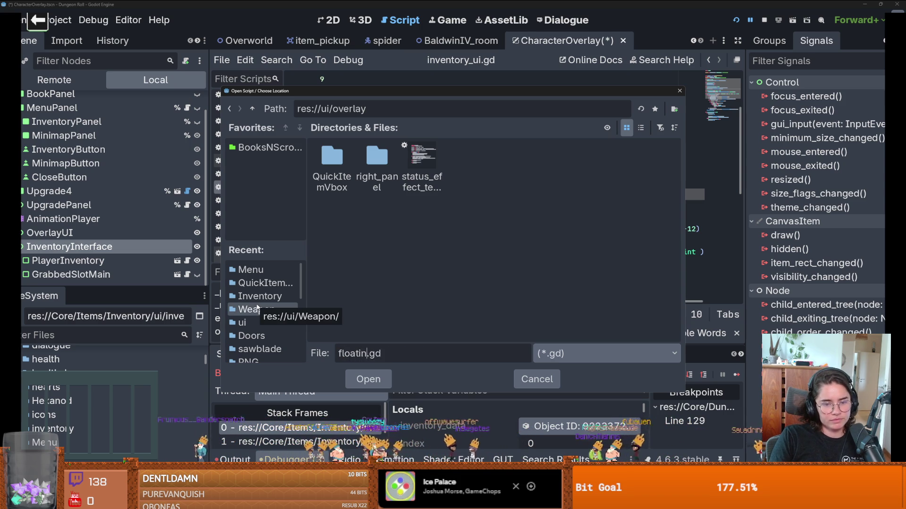
{"action": "type", "text": "_inv"}
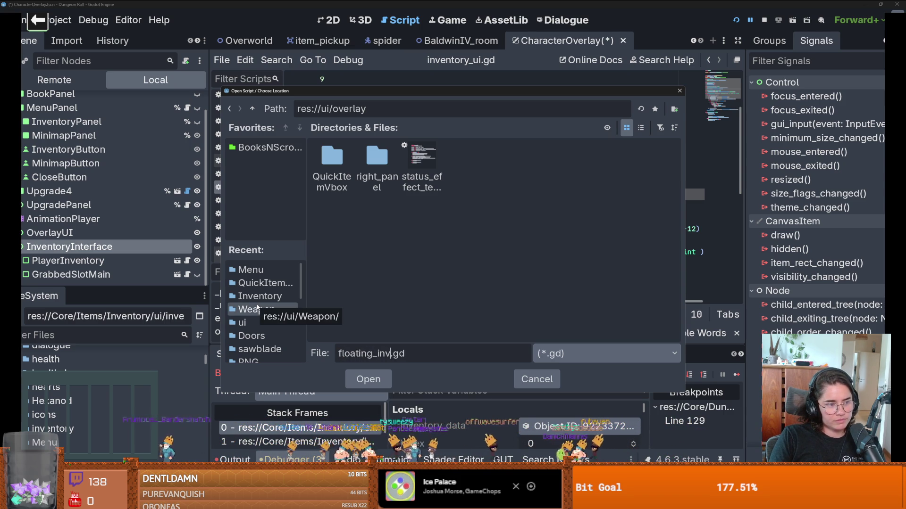
{"action": "key", "text": "Return"}
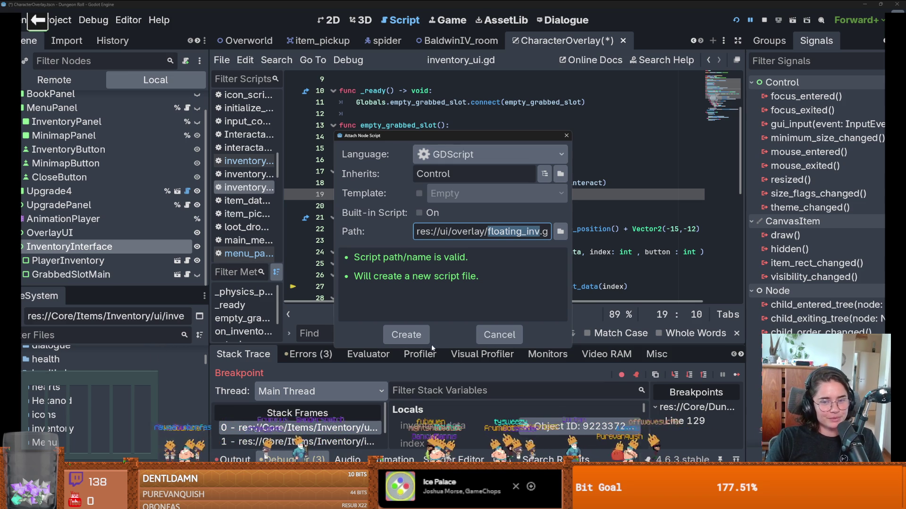
{"action": "left_click", "coordinate": [407, 335]}
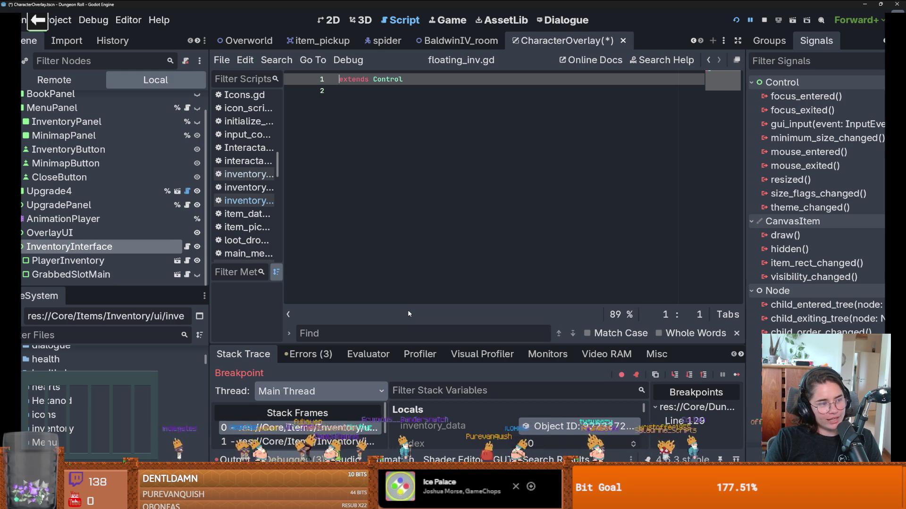
{"action": "left_click", "coordinate": [391, 129]}
{"action": "key", "text": "Return"}
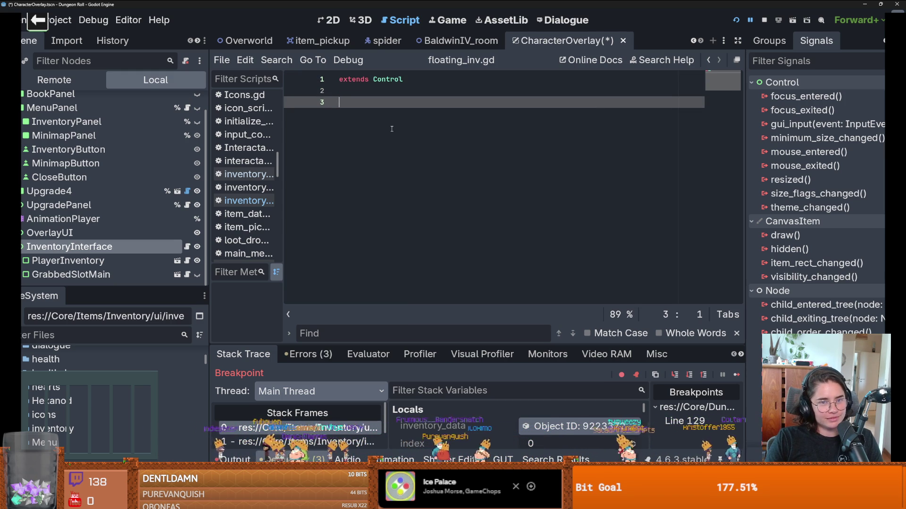
{"action": "key", "text": "ctrl+s"}
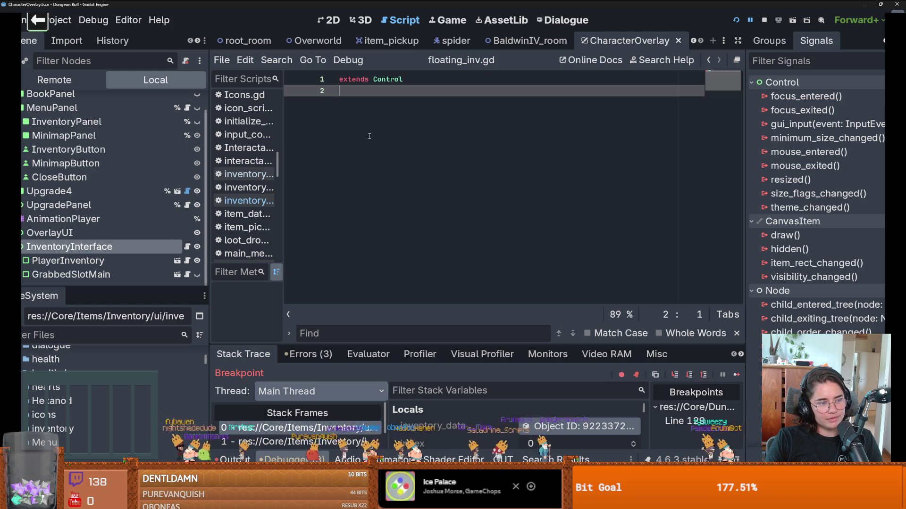
Copy set_player_inventory_data (lines 17–19) from inventory_ui.gd and paste it into floating_inv.gd
{"action": "scroll", "coordinate": [165, 211], "scroll_direction": "up", "scroll_amount": 1}
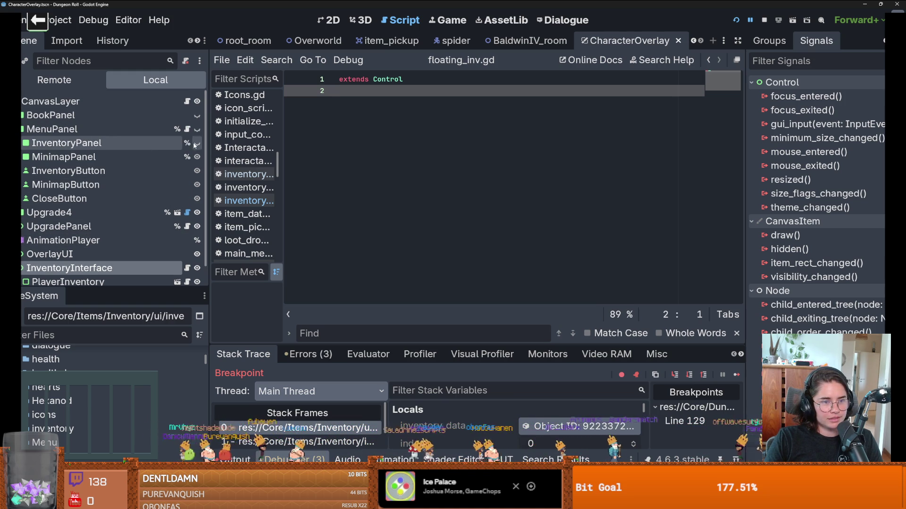
{"action": "left_click", "coordinate": [25, 143]}
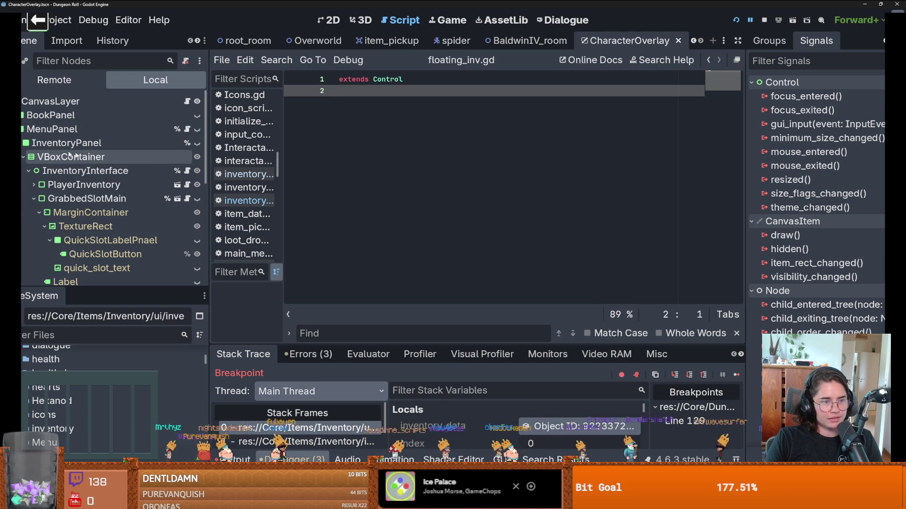
{"action": "left_click", "coordinate": [187, 170]}
{"action": "scroll", "coordinate": [506, 222], "scroll_direction": "down", "scroll_amount": 1}
{"action": "scroll", "coordinate": [501, 221], "scroll_direction": "up", "scroll_amount": 2}
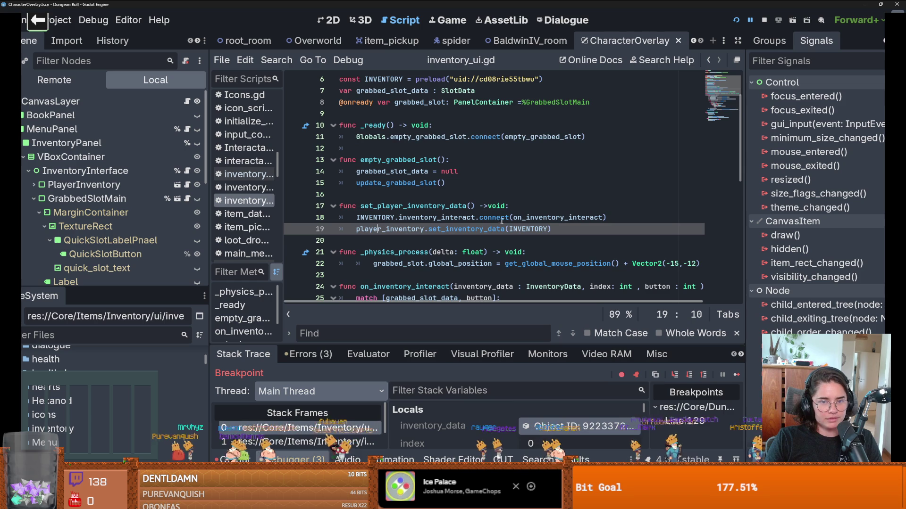
{"action": "left_click", "coordinate": [454, 206]}
{"action": "mouse_move", "coordinate": [552, 228]}
{"action": "left_mouse_down"}
{"action": "mouse_move", "coordinate": [373, 218]}
{"action": "mouse_move", "coordinate": [339, 206]}
{"action": "left_mouse_up"}
{"action": "key", "text": "ctrl+c"}
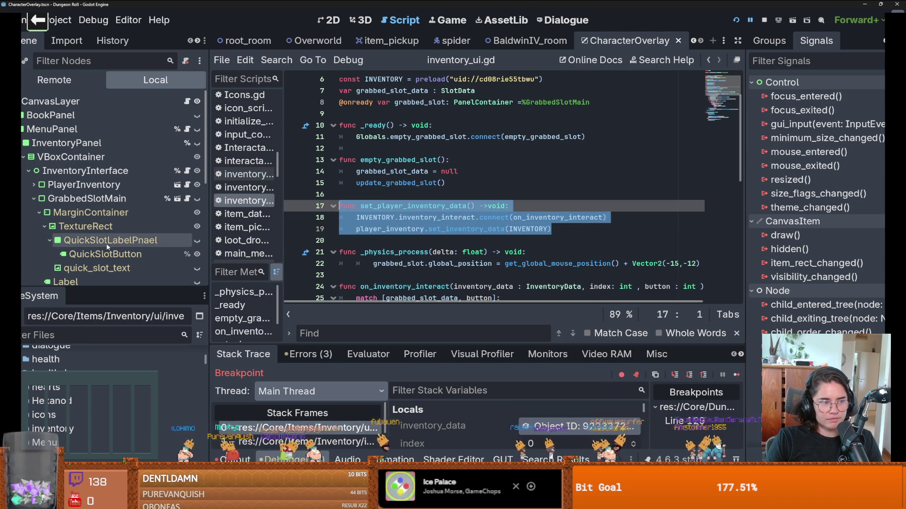
{"action": "scroll", "coordinate": [107, 245], "scroll_direction": "down", "scroll_amount": 5}
{"action": "scroll", "coordinate": [113, 248], "scroll_direction": "down", "scroll_amount": 3}
{"action": "left_click", "coordinate": [188, 247]}
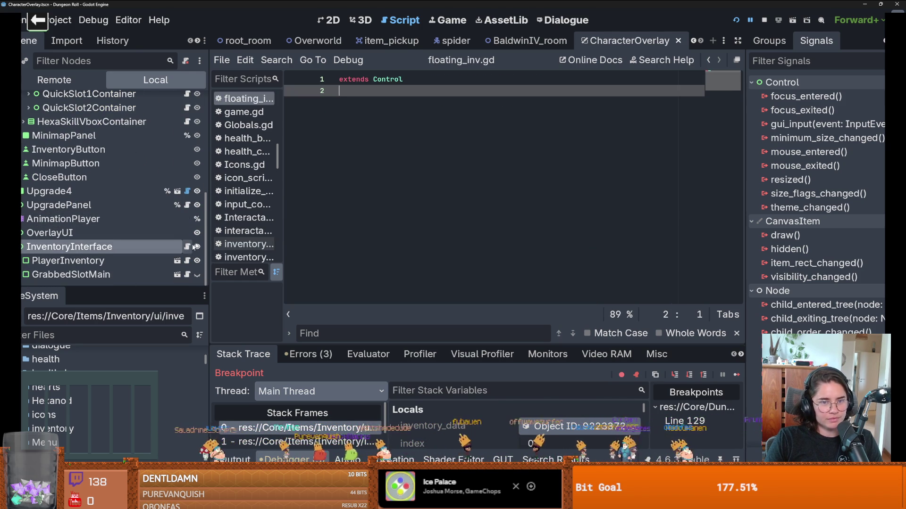
{"action": "key", "text": "Return"}
{"action": "key", "text": "ctrl+v"}
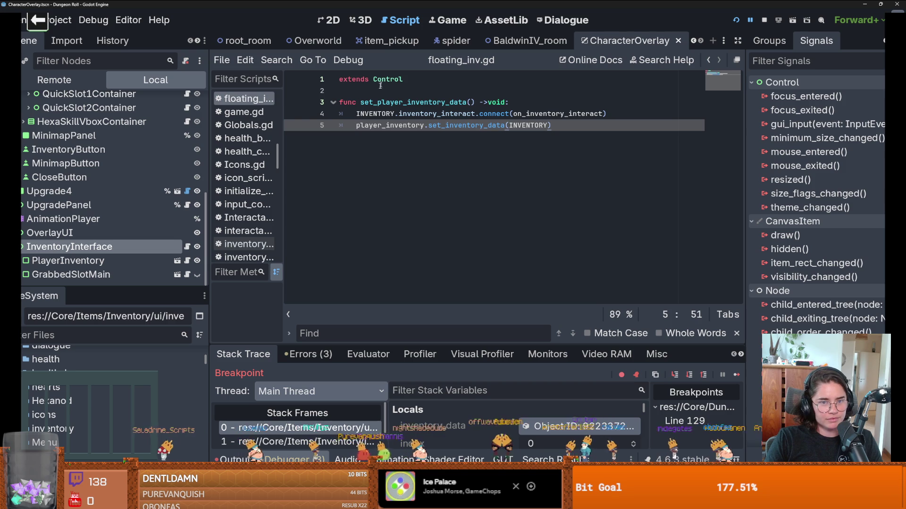
Add blank lines below extends Control and copy the const INVENTORY preload line from inventory_ui.gd
{"action": "left_click", "coordinate": [382, 90]}
{"action": "key", "text": "Return"}
{"action": "key", "text": "Return"}
{"action": "scroll", "coordinate": [164, 185], "scroll_direction": "up", "scroll_amount": 5}
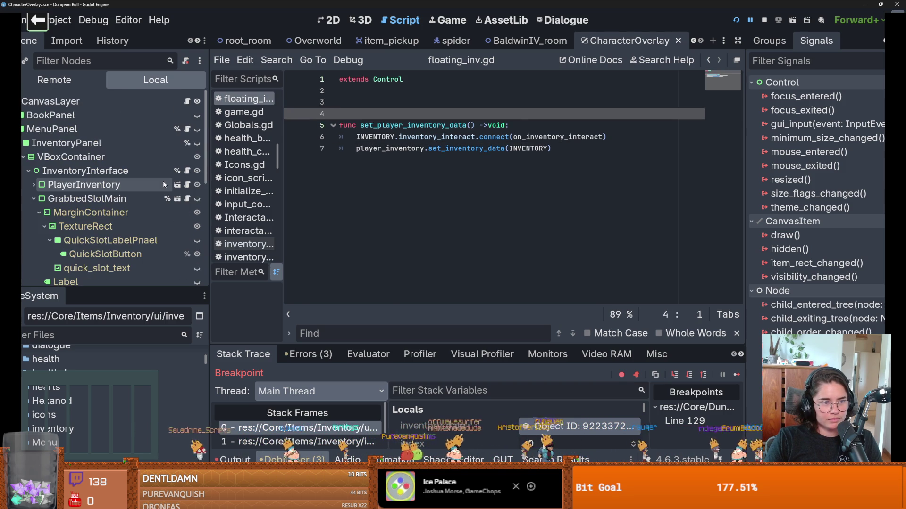
{"action": "left_click", "coordinate": [187, 170]}
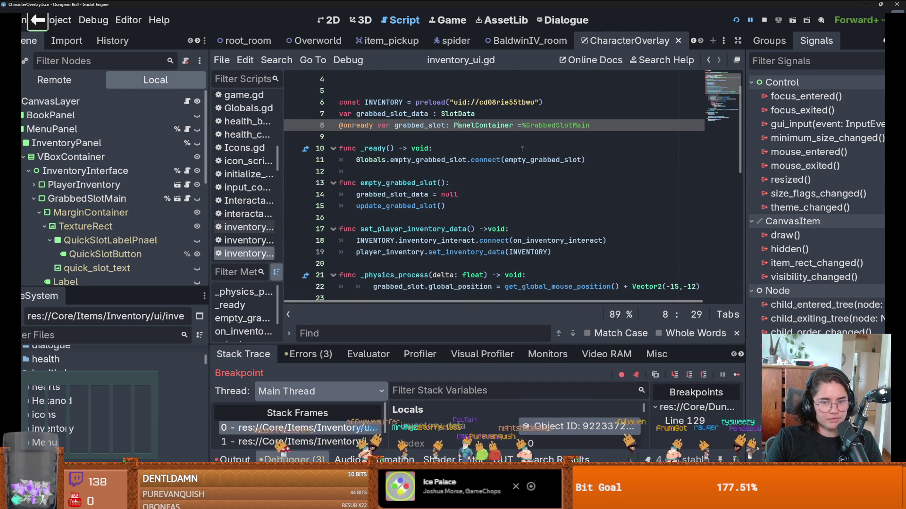
{"action": "left_click_drag", "start_coordinate": [561, 102], "coordinate": [299, 106]}
{"action": "key", "text": "ctrl+c"}
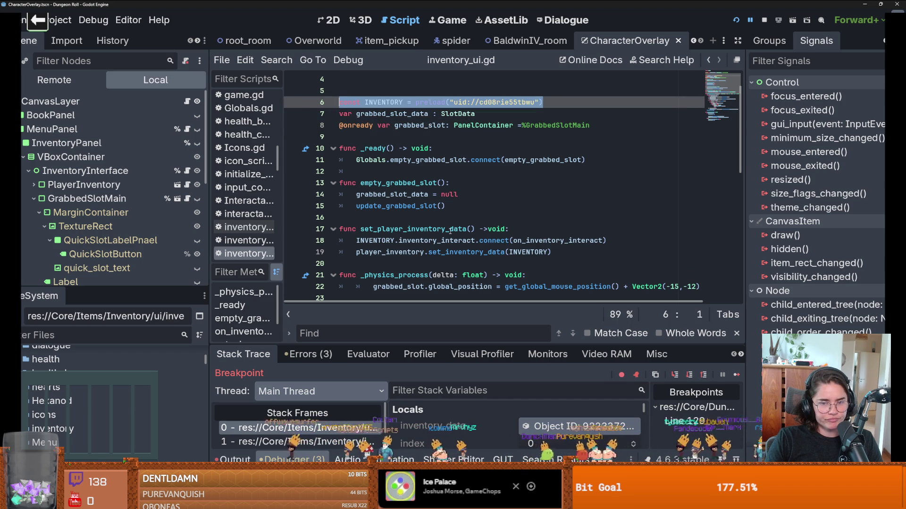
{"action": "scroll", "coordinate": [166, 251], "scroll_direction": "down", "scroll_amount": 5}
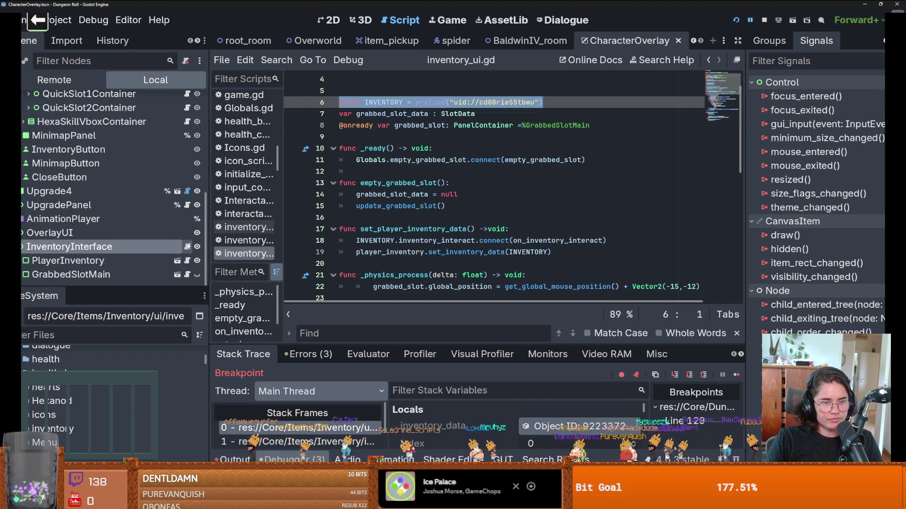
{"action": "left_click", "coordinate": [188, 246]}
{"action": "key", "text": "ctrl+v"}
{"action": "left_click", "coordinate": [621, 136]}
{"action": "left_click_drag", "start_coordinate": [621, 136], "coordinate": [333, 138]}
{"action": "key", "text": "BackSpace"}
{"action": "key", "text": "BackSpace"}
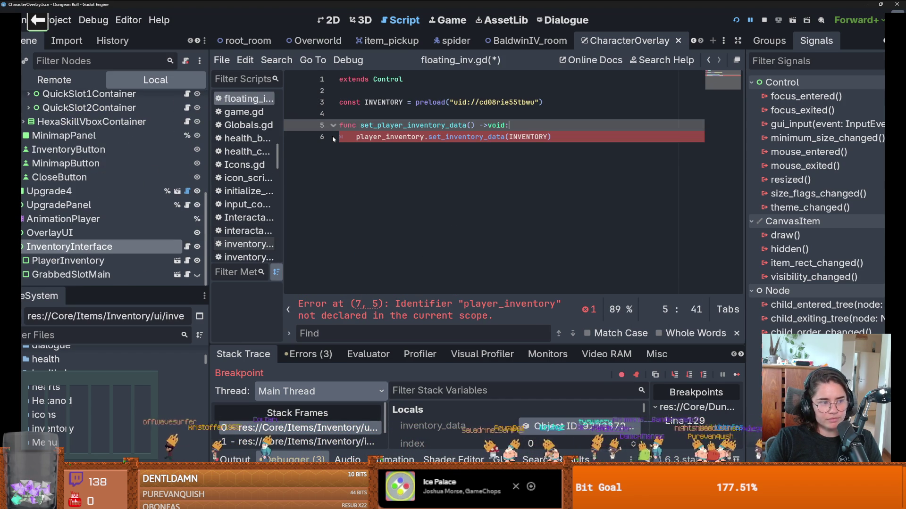
{"action": "scroll", "coordinate": [145, 192], "scroll_direction": "up", "scroll_amount": 3}
{"action": "scroll", "coordinate": [145, 191], "scroll_direction": "up", "scroll_amount": 5}
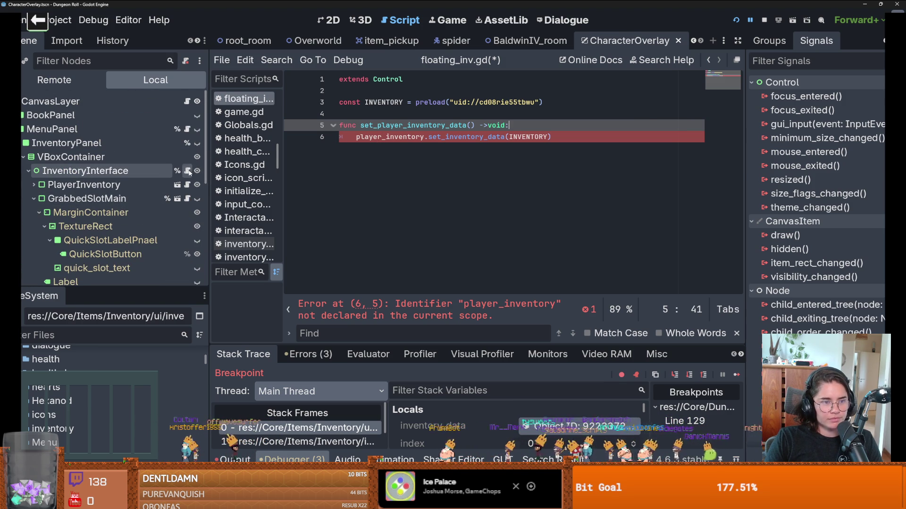
{"action": "left_click", "coordinate": [188, 171]}
{"action": "scroll", "coordinate": [134, 188], "scroll_direction": "down", "scroll_amount": 1}
{"action": "scroll", "coordinate": [134, 188], "scroll_direction": "down", "scroll_amount": 5}
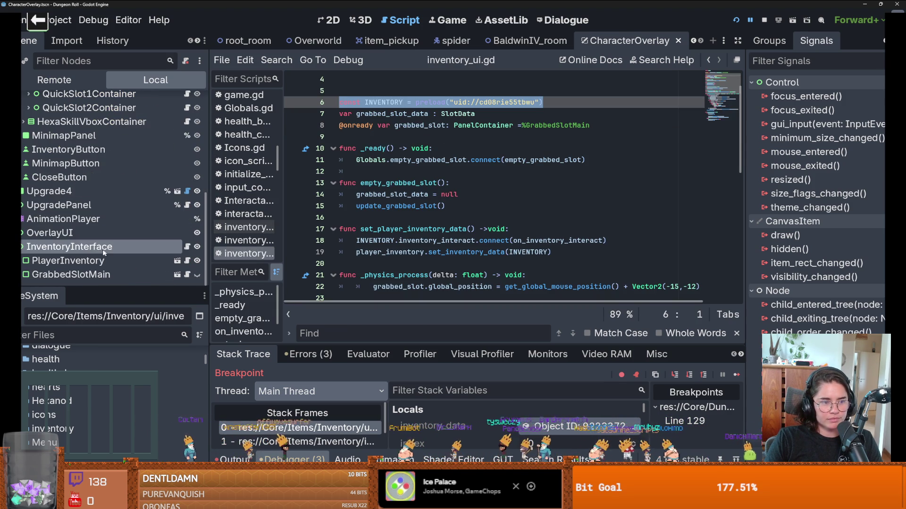
{"action": "left_click", "coordinate": [189, 247]}
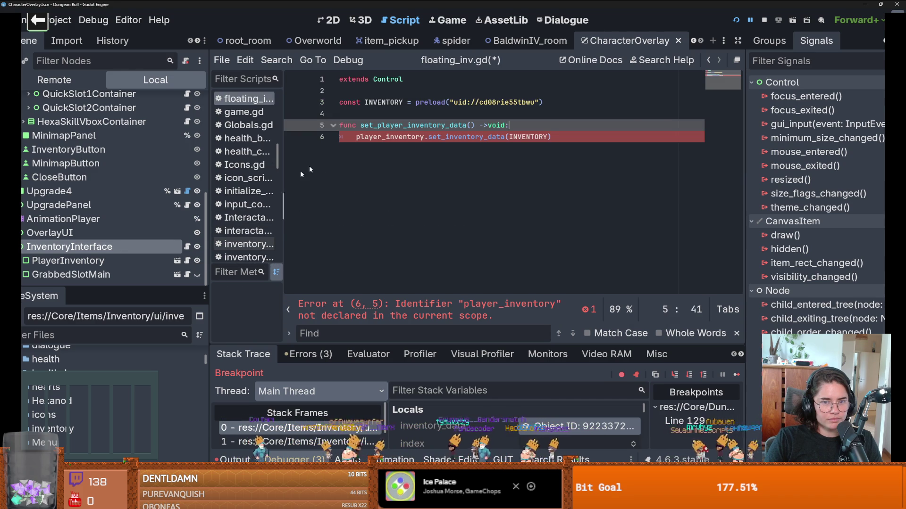
{"action": "key", "text": "ctrl+shift+Return"}
{"action": "key", "text": "ctrl+shift+Return"}
{"action": "mouse_move", "coordinate": [94, 261]}
{"action": "left_mouse_down"}
{"action": "mouse_move", "coordinate": [358, 231]}
{"action": "mouse_move", "coordinate": [378, 175]}
{"action": "mouse_move", "coordinate": [373, 120]}
{"action": "left_mouse_up"}
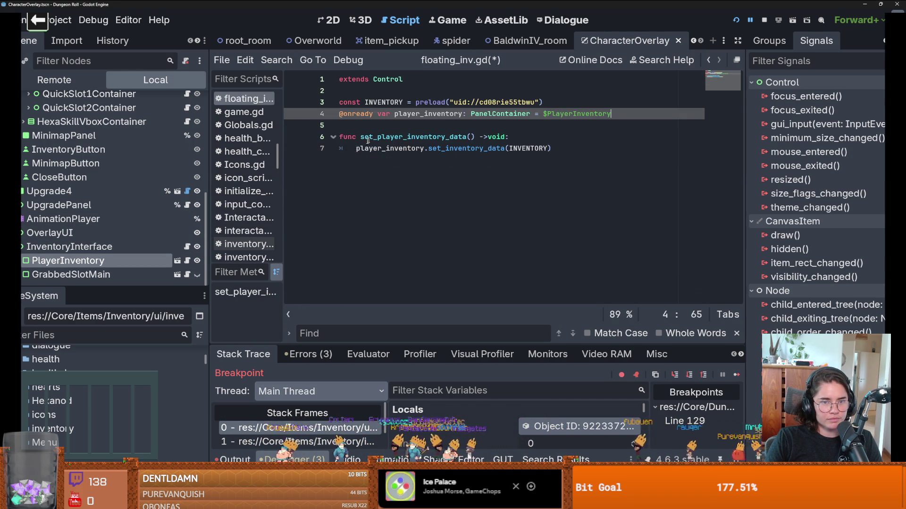
Review set_inventory_data, its inventory_updated connection and populate_item_grid call in inventory_container.gd
{"action": "left_click", "coordinate": [187, 261]}
{"action": "double_click", "coordinate": [409, 159]}
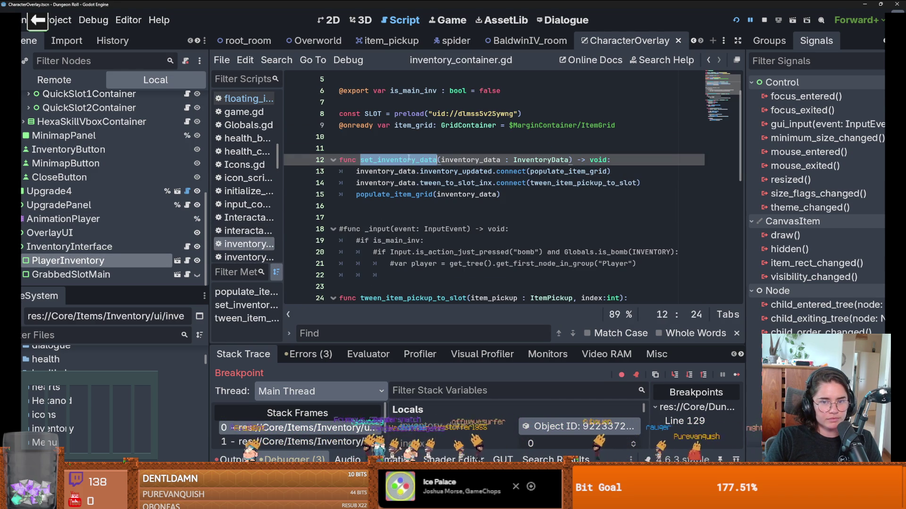
{"action": "left_click", "coordinate": [445, 171]}
{"action": "double_click", "coordinate": [551, 174]}
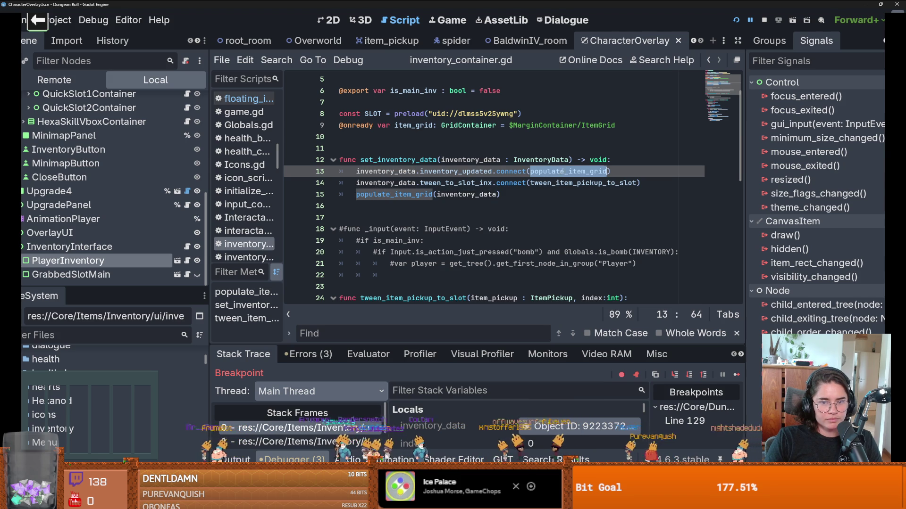
{"action": "left_click", "coordinate": [441, 194]}
{"action": "left_click", "coordinate": [188, 247]}
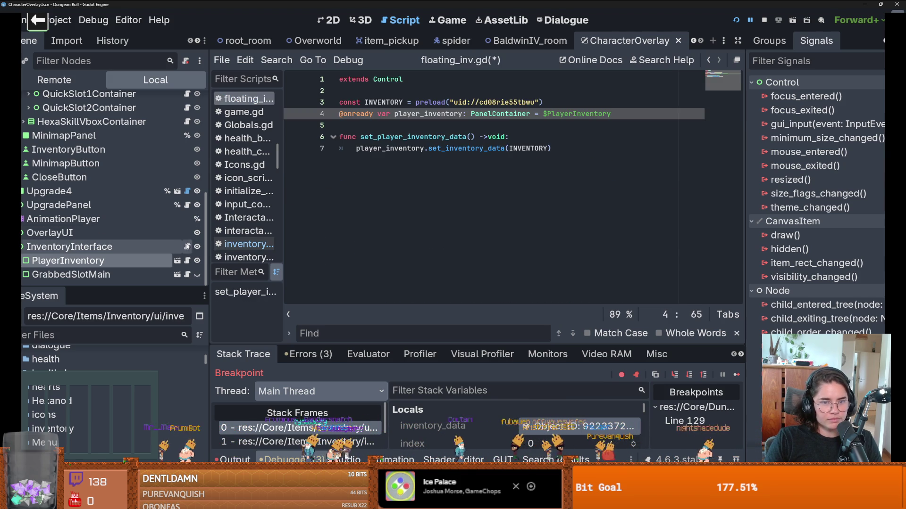
{"action": "scroll", "coordinate": [144, 146], "scroll_direction": "up", "scroll_amount": 5}
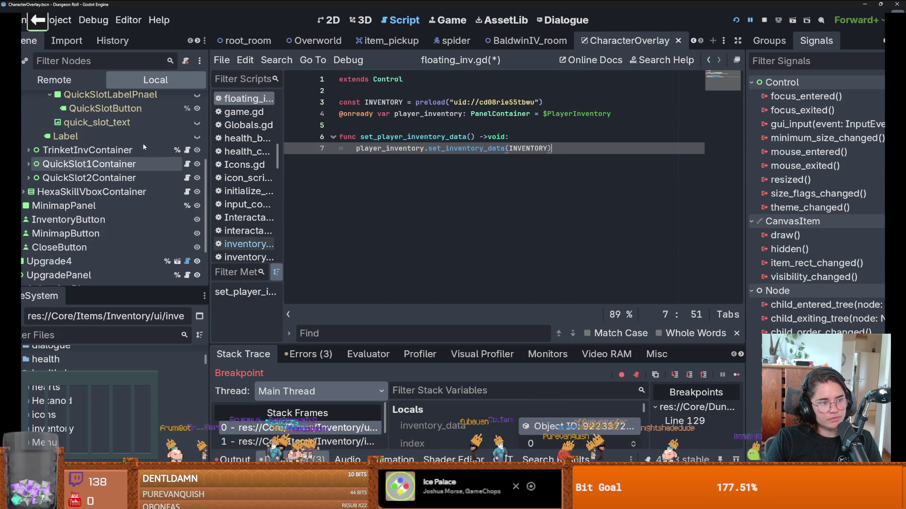
Reopen inventory_ui.gd and read through its code
{"action": "scroll", "coordinate": [144, 147], "scroll_direction": "up", "scroll_amount": 4}
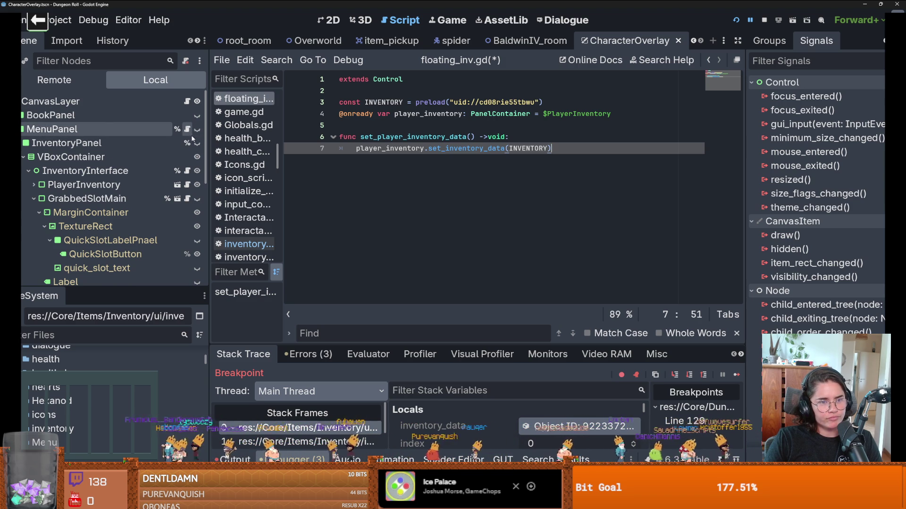
{"action": "left_click", "coordinate": [187, 171]}
{"action": "scroll", "coordinate": [498, 202], "scroll_direction": "down", "scroll_amount": 3}
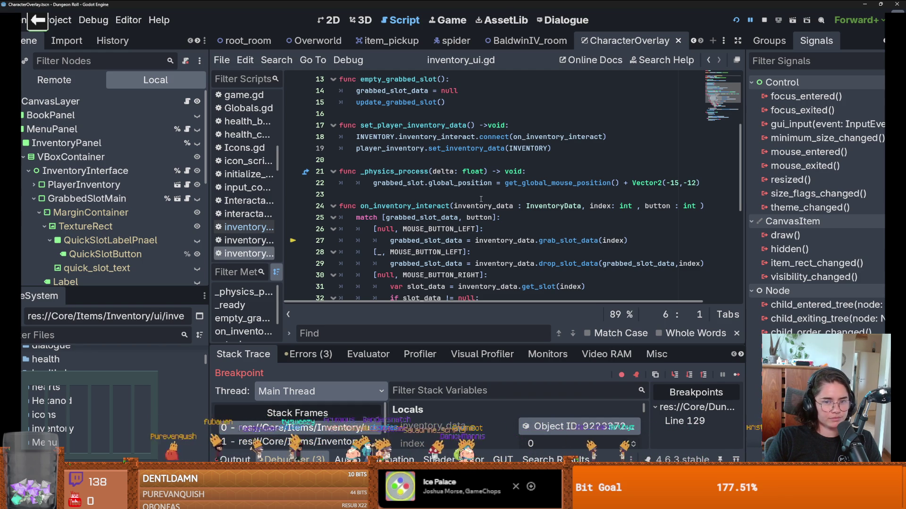
{"action": "scroll", "coordinate": [479, 199], "scroll_direction": "down", "scroll_amount": 2}
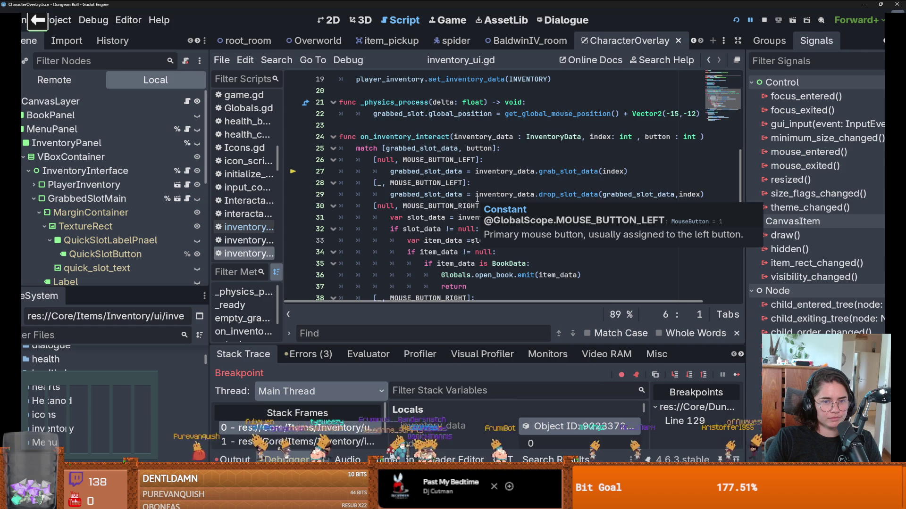
{"action": "scroll", "coordinate": [475, 199], "scroll_direction": "up", "scroll_amount": 3}
{"action": "scroll", "coordinate": [474, 199], "scroll_direction": "up", "scroll_amount": 1}
{"action": "scroll", "coordinate": [474, 199], "scroll_direction": "down", "scroll_amount": 3}
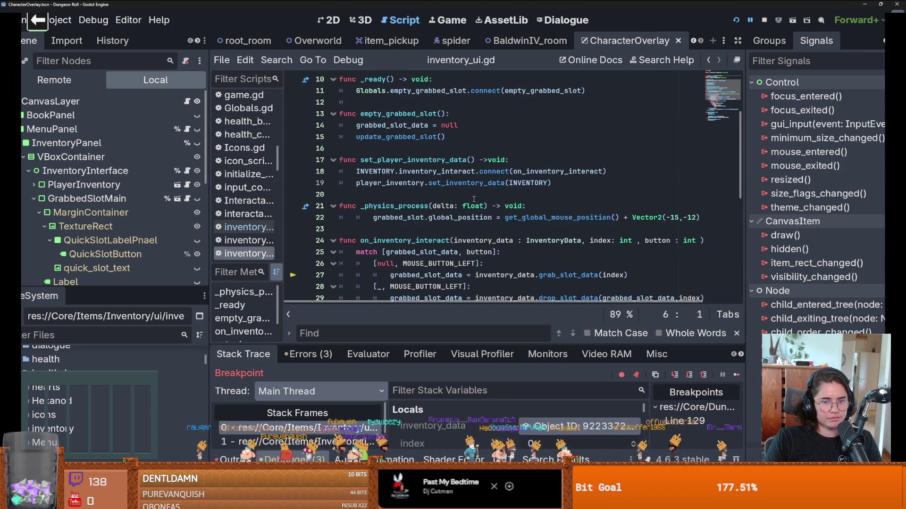
Move GrabbedSlotMain up out of InventoryInterface to sit directly beneath CanvasLayer
{"action": "mouse_move", "coordinate": [471, 198]}
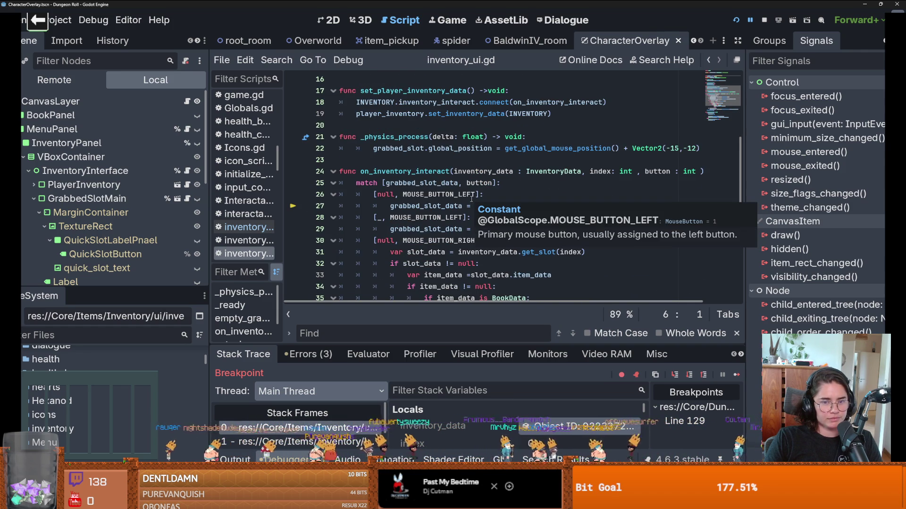
{"action": "scroll", "coordinate": [471, 199], "scroll_direction": "down", "scroll_amount": 1}
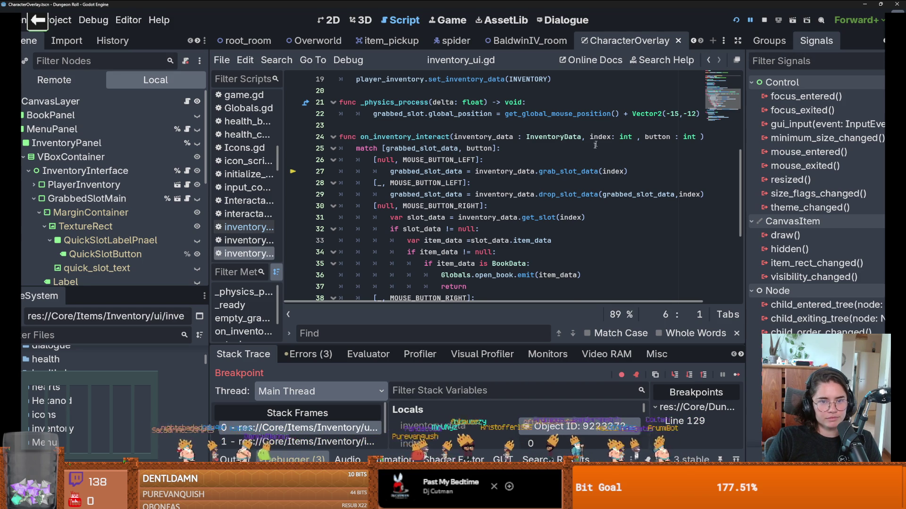
{"action": "scroll", "coordinate": [545, 168], "scroll_direction": "up", "scroll_amount": 3}
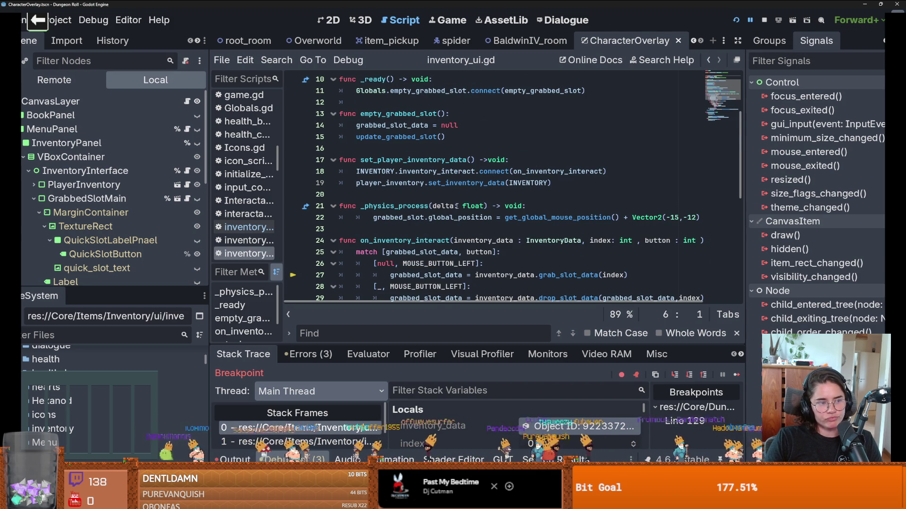
{"action": "scroll", "coordinate": [78, 184], "scroll_direction": "down", "scroll_amount": 2}
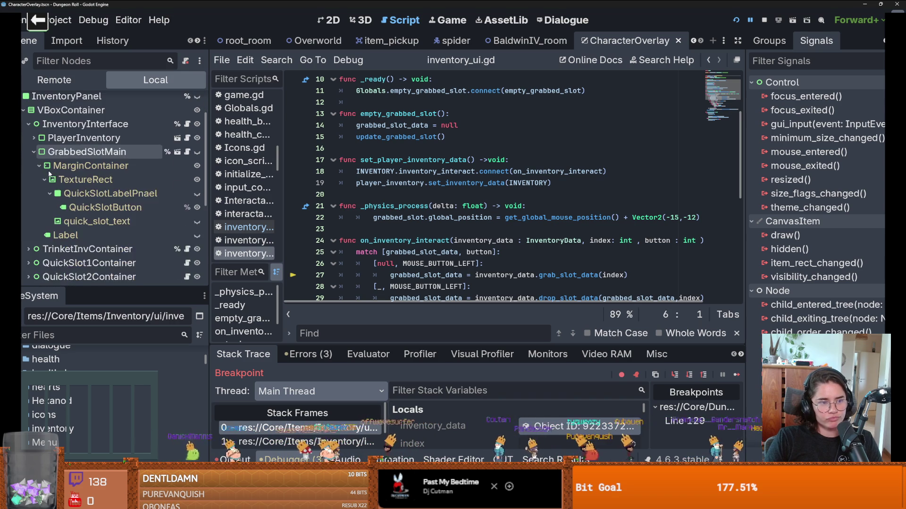
{"action": "left_click_drag", "start_coordinate": [80, 177], "coordinate": [63, 116]}
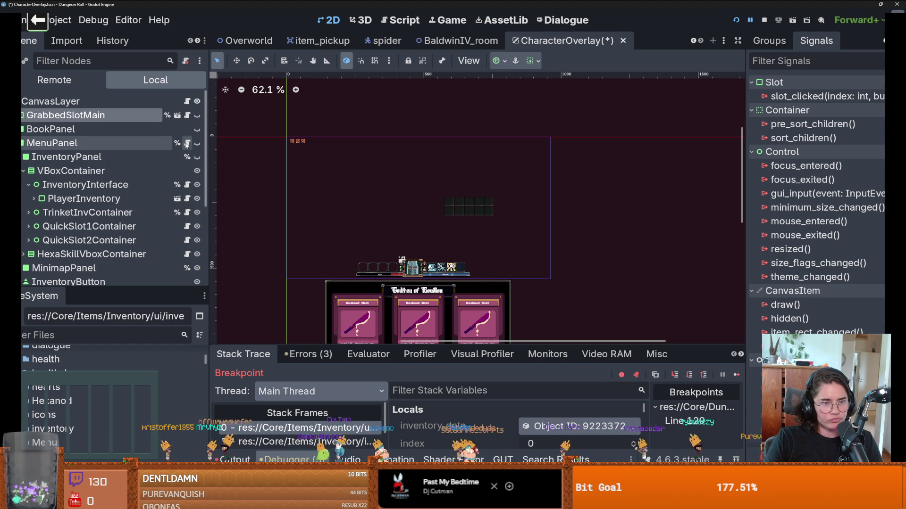
Check the menu_panel.gd and inventory interface scripts, then collapse MenuPanel and InventoryInterface in the tree
{"action": "left_click", "coordinate": [188, 142]}
{"action": "scroll", "coordinate": [438, 193], "scroll_direction": "up", "scroll_amount": 8}
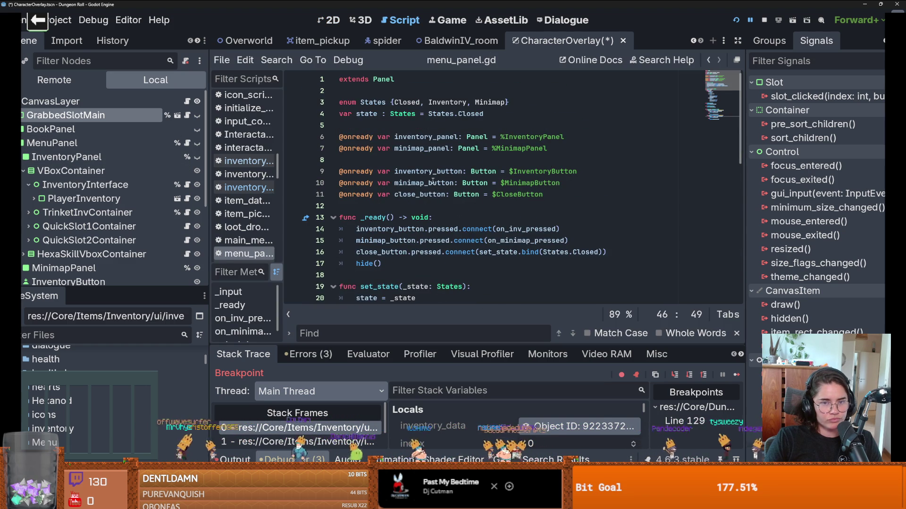
{"action": "left_click", "coordinate": [188, 185]}
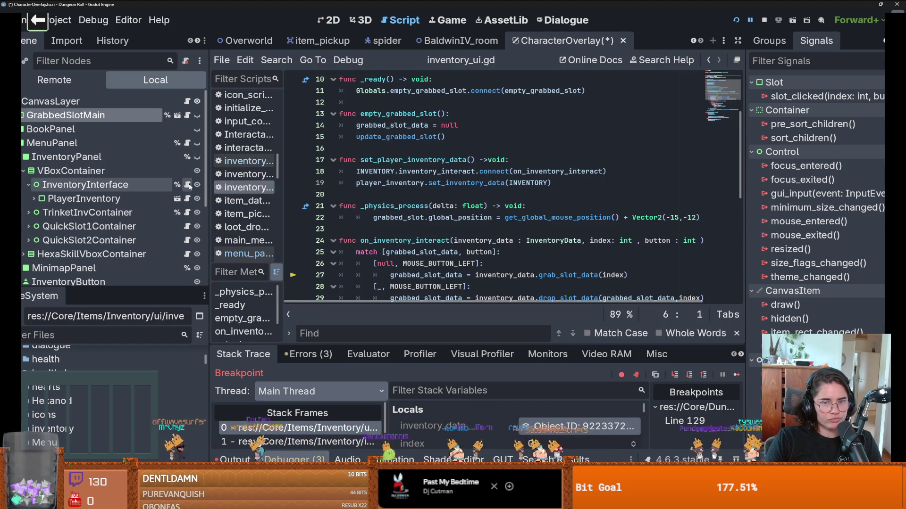
{"action": "scroll", "coordinate": [438, 191], "scroll_direction": "up", "scroll_amount": 3}
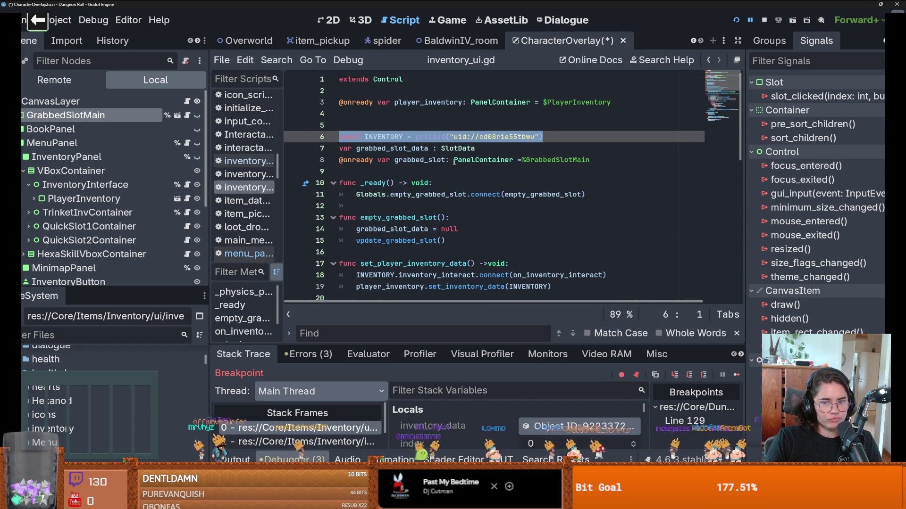
{"action": "left_click", "coordinate": [23, 142]}
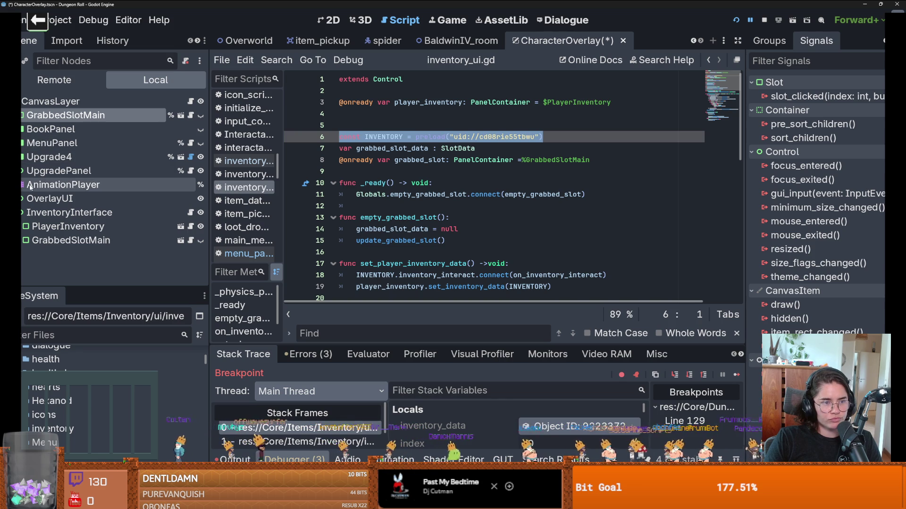
{"action": "left_click", "coordinate": [22, 213]}
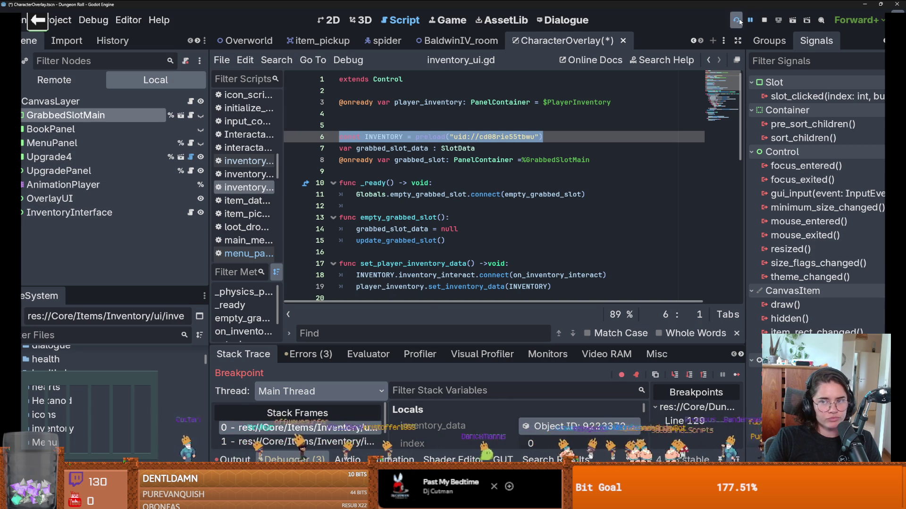
Run the game and inspect the null-instance set_player_inventory_data error at character_overlay.gd line 70
{"action": "left_click", "coordinate": [739, 21]}
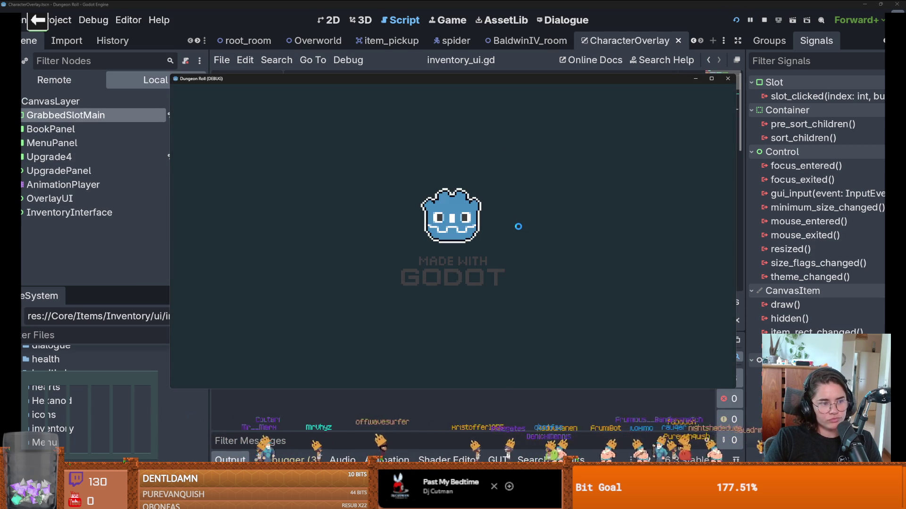
{"action": "scroll", "coordinate": [519, 228], "scroll_direction": "up", "scroll_amount": 4}
{"action": "scroll", "coordinate": [519, 189], "scroll_direction": "up", "scroll_amount": 5}
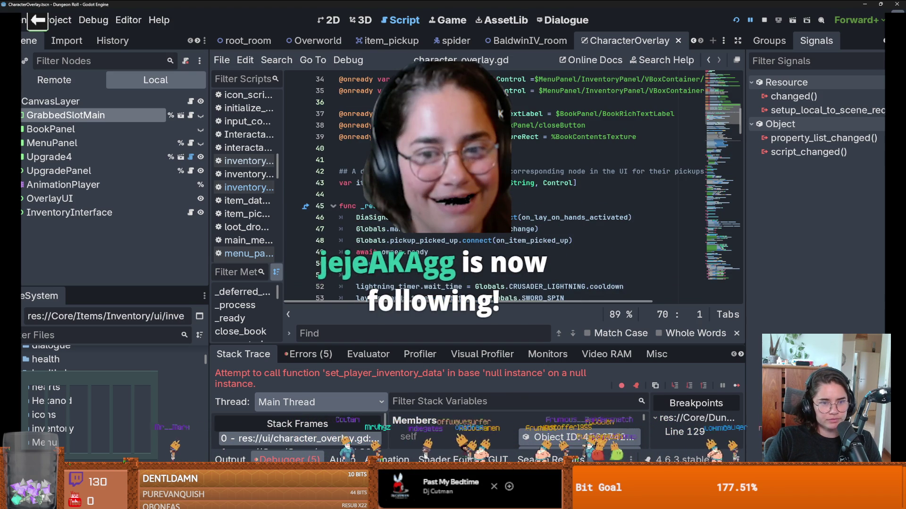
{"action": "scroll", "coordinate": [519, 189], "scroll_direction": "up", "scroll_amount": 5}
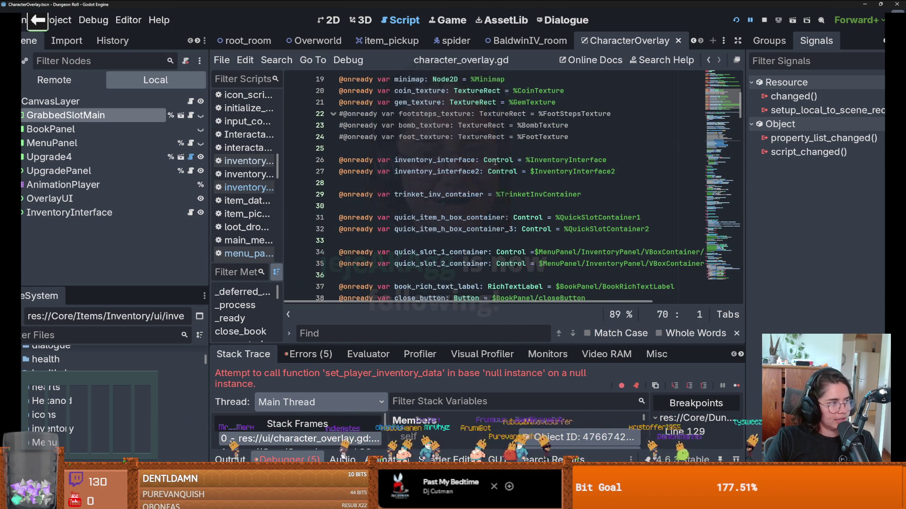
{"action": "mouse_move", "coordinate": [494, 163]}
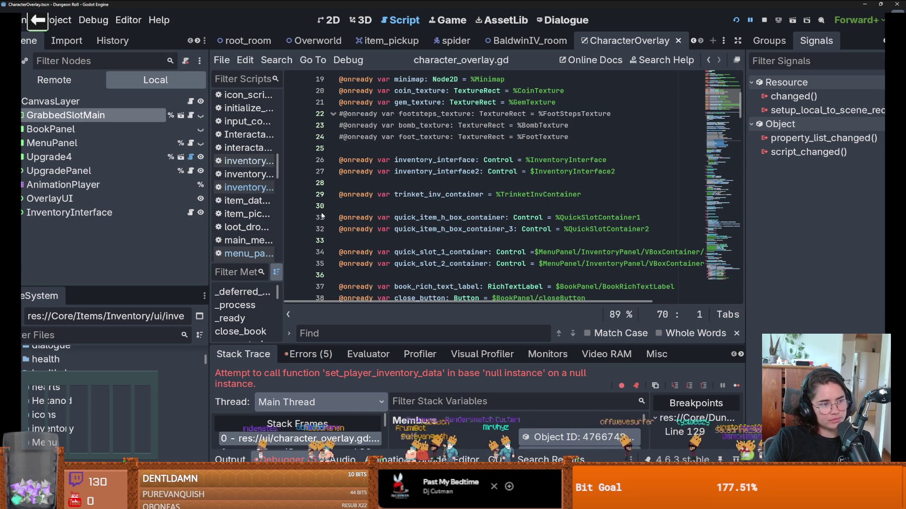
Rename the node to InventoryInterface2, reference %InventoryInterface2 on line 27 of character_overlay.gd, and save
{"action": "left_click_drag", "start_coordinate": [615, 172], "coordinate": [530, 173]}
{"action": "left_click_drag", "start_coordinate": [112, 211], "coordinate": [536, 178]}
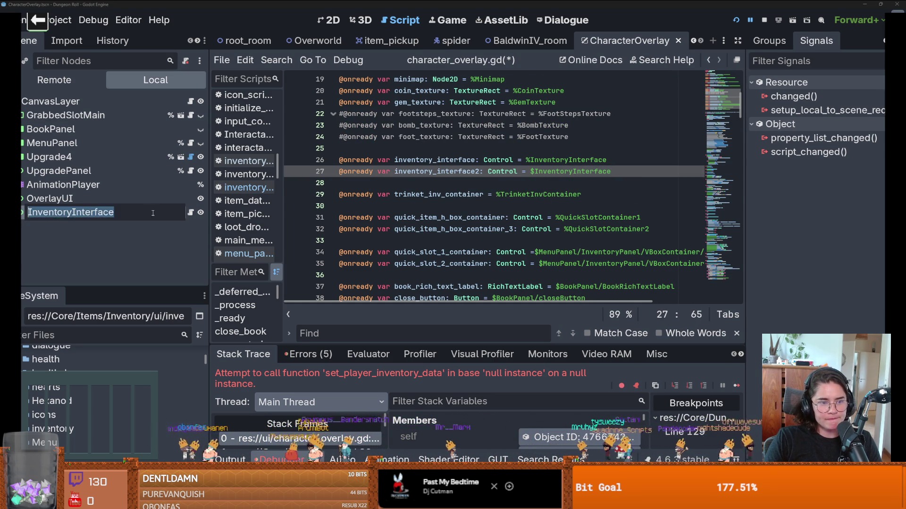
{"action": "key", "text": "ctrl+z"}
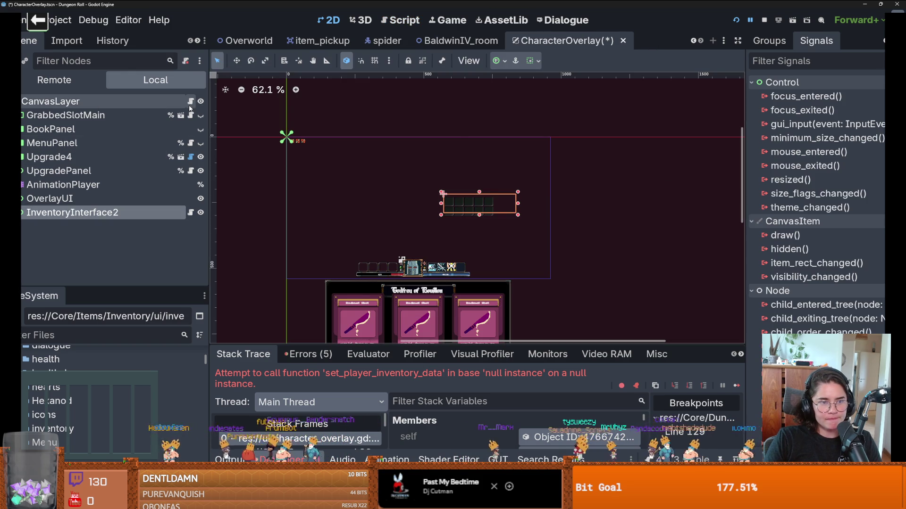
{"action": "left_click", "coordinate": [400, 20]}
{"action": "key", "text": "ctrl+shift+Left"}
{"action": "key", "text": "ctrl+shift+Left"}
{"action": "key", "text": "BackSpace"}
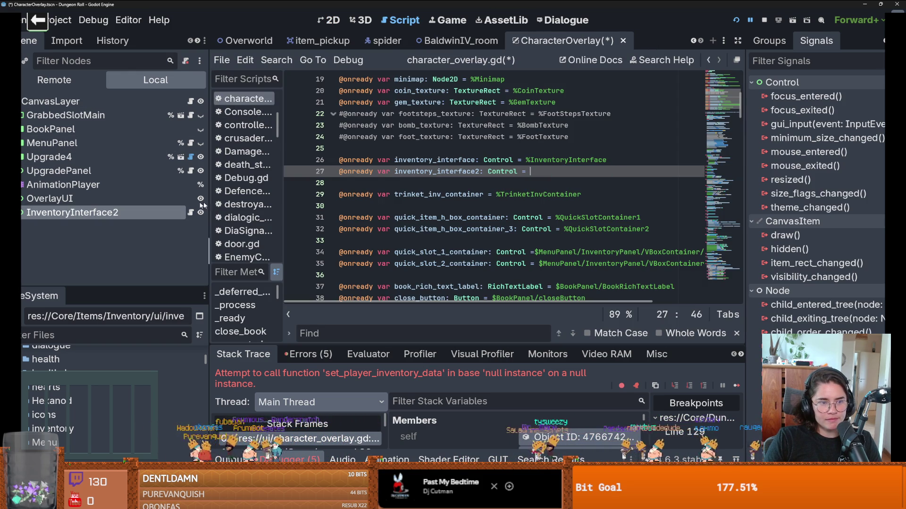
{"action": "left_click_drag", "start_coordinate": [70, 212], "coordinate": [522, 175]}
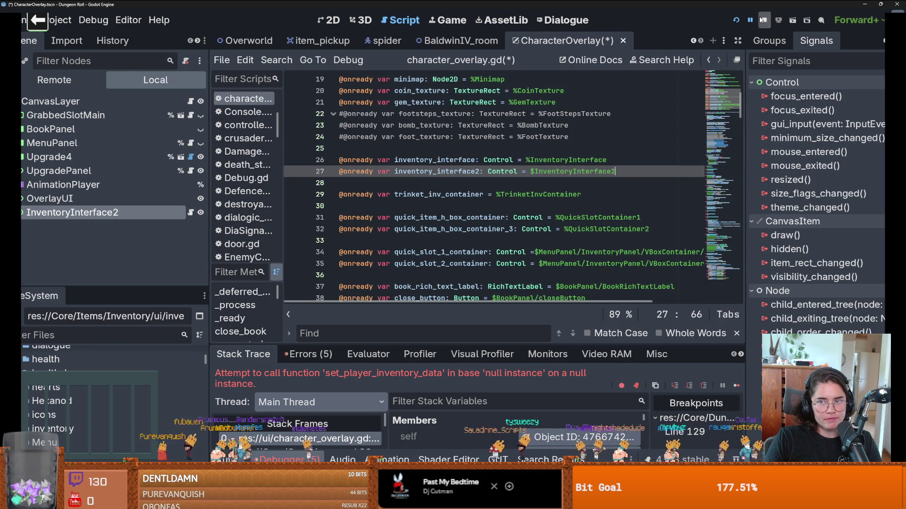
{"action": "key", "text": "ctrl+s"}
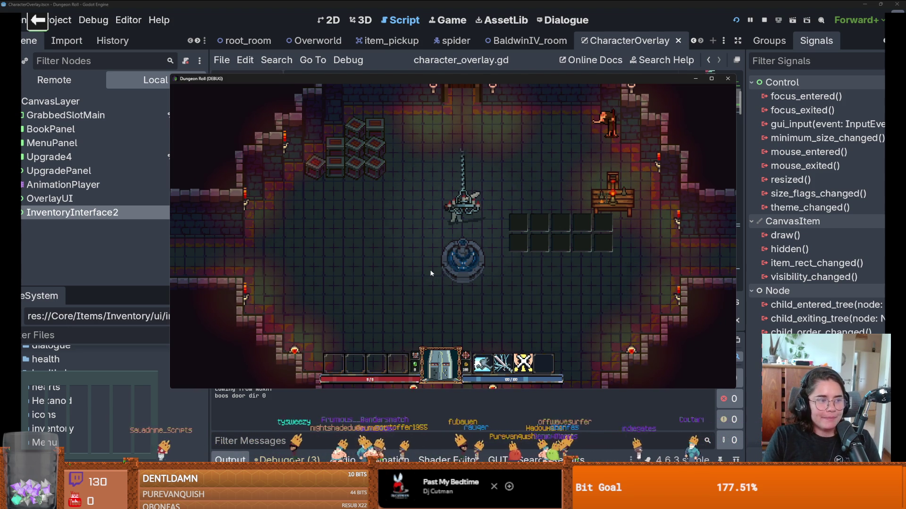
Test the game by spawning an item with 'spawn_item 1 10', toggling the inventory, then stopping
{"action": "key", "text": "a"}
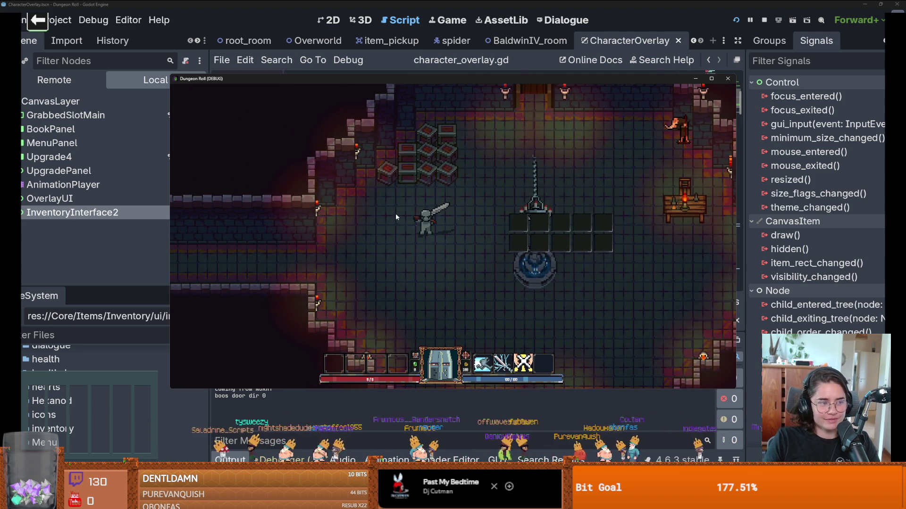
{"action": "key", "text": "grave"}
{"action": "type", "text": "spawn_ite"}
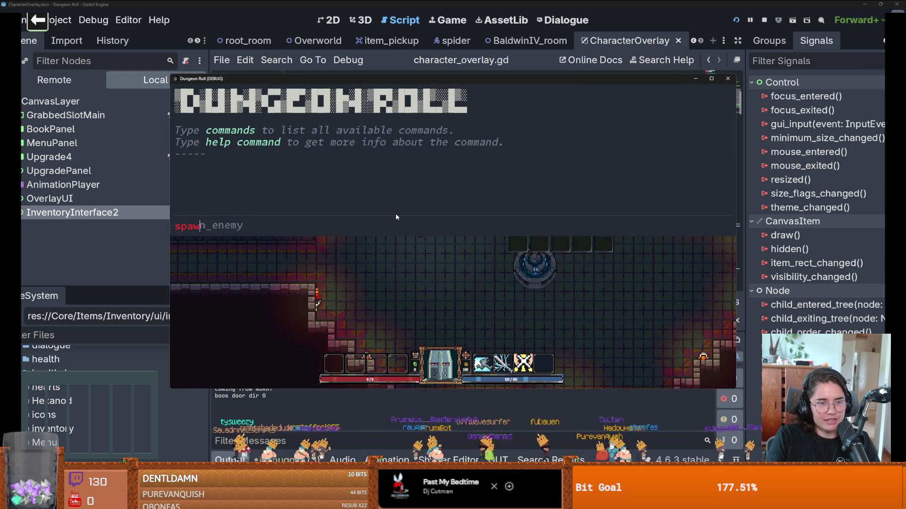
{"action": "type", "text": "m 1 10"}
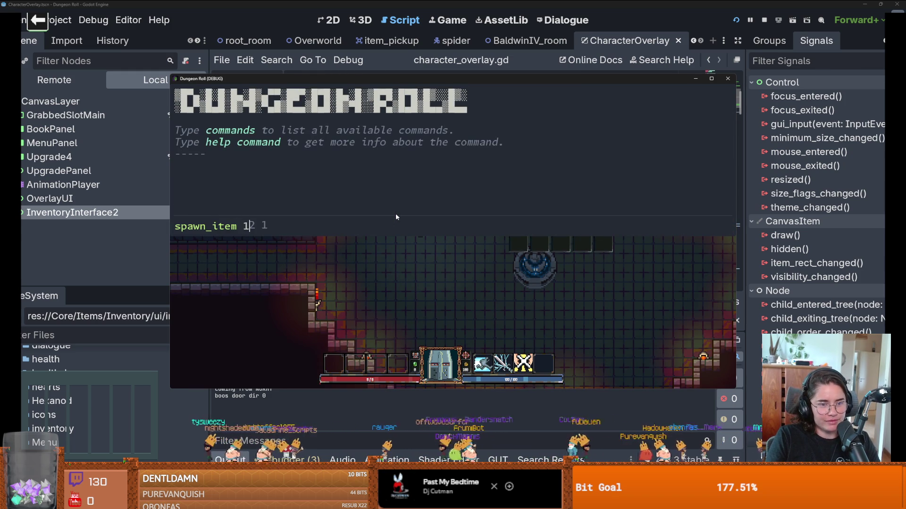
{"action": "key", "text": "Return"}
{"action": "key", "text": "grave"}
{"action": "key", "text": "d"}
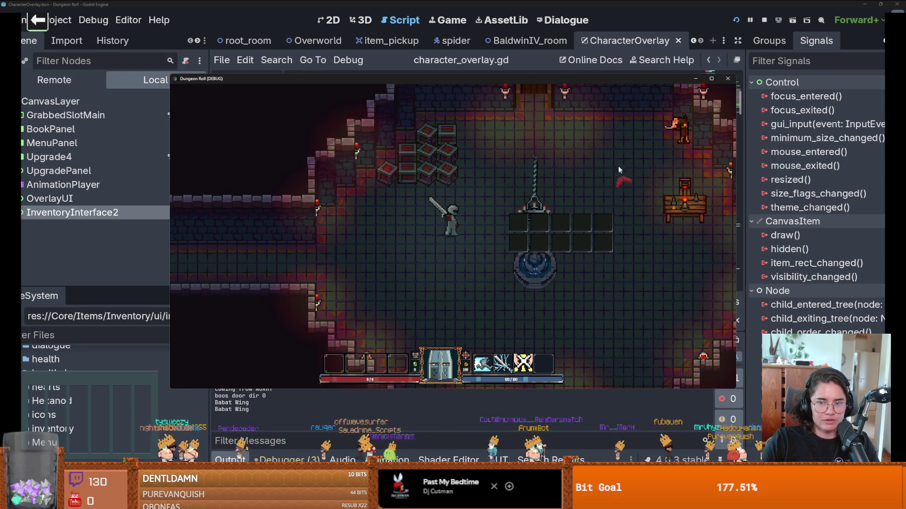
{"action": "key", "text": "i"}
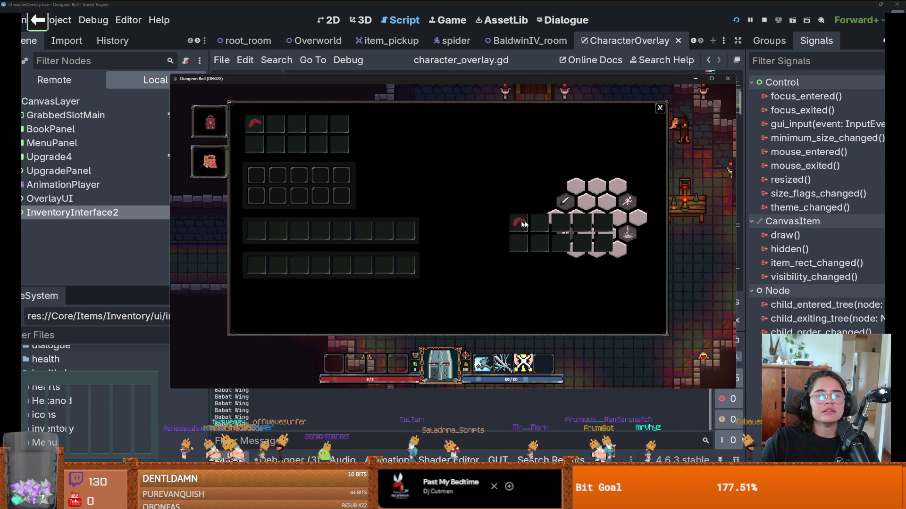
{"action": "key", "text": "i"}
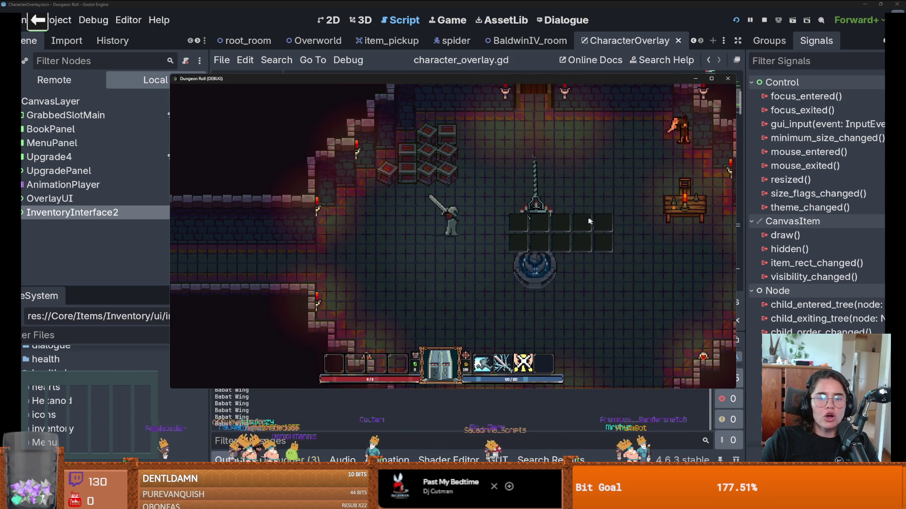
{"action": "key", "text": "F8"}
{"action": "key", "text": "ctrl+s"}
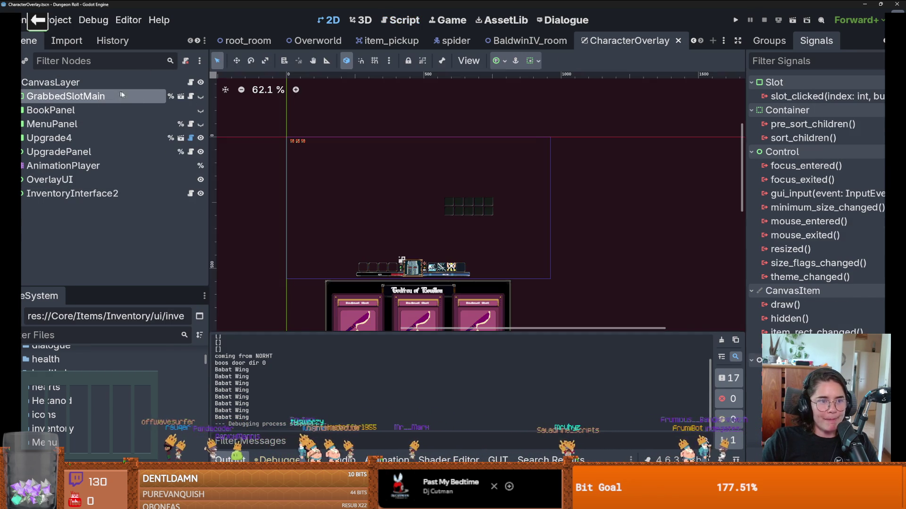
Set GrabbedSlotMain's Ordering > Z Index to 5 in the Inspector and run the game
{"action": "left_click", "coordinate": [71, 96]}
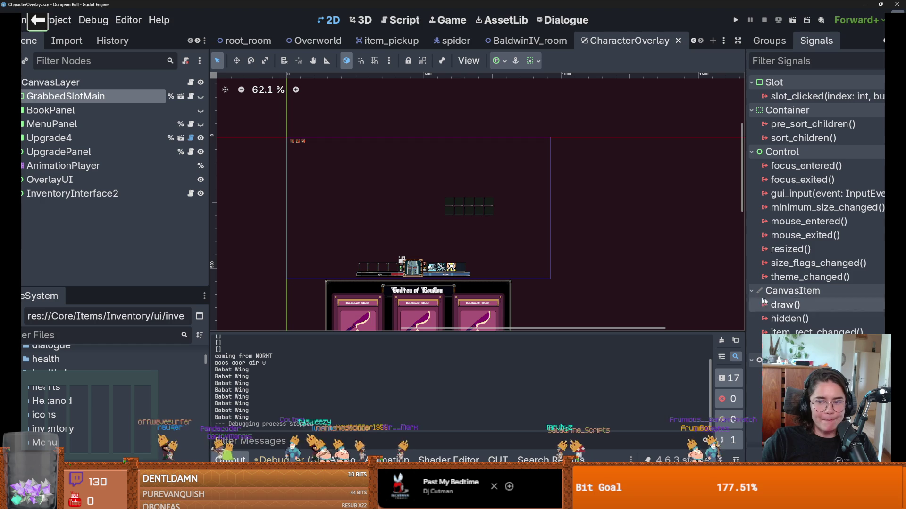
{"action": "left_click", "coordinate": [769, 40]}
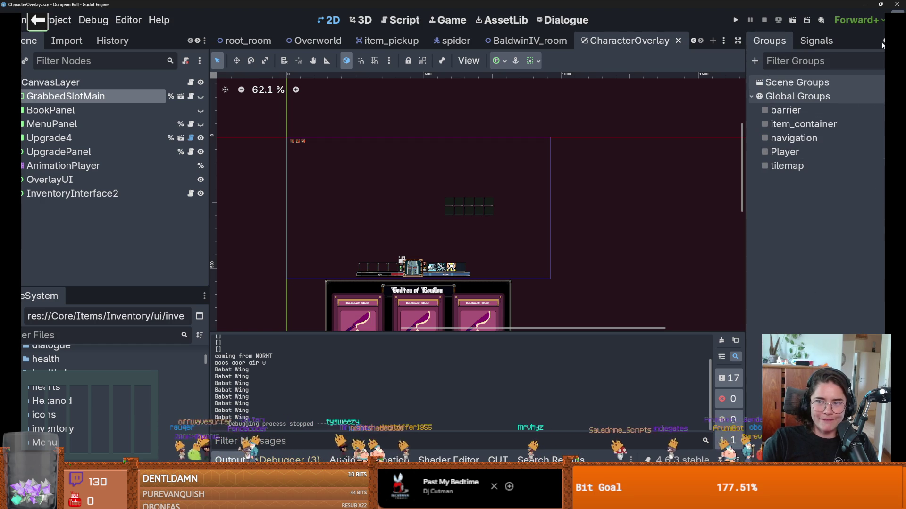
{"action": "left_click", "coordinate": [783, 40]}
{"action": "scroll", "coordinate": [760, 252], "scroll_direction": "down", "scroll_amount": 5}
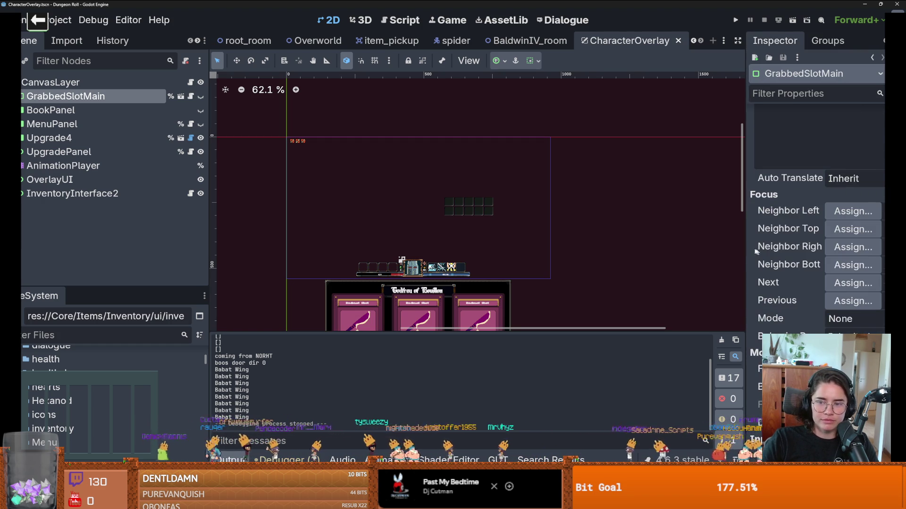
{"action": "left_click_drag", "start_coordinate": [745, 246], "coordinate": [606, 245]}
{"action": "scroll", "coordinate": [714, 254], "scroll_direction": "down", "scroll_amount": 10}
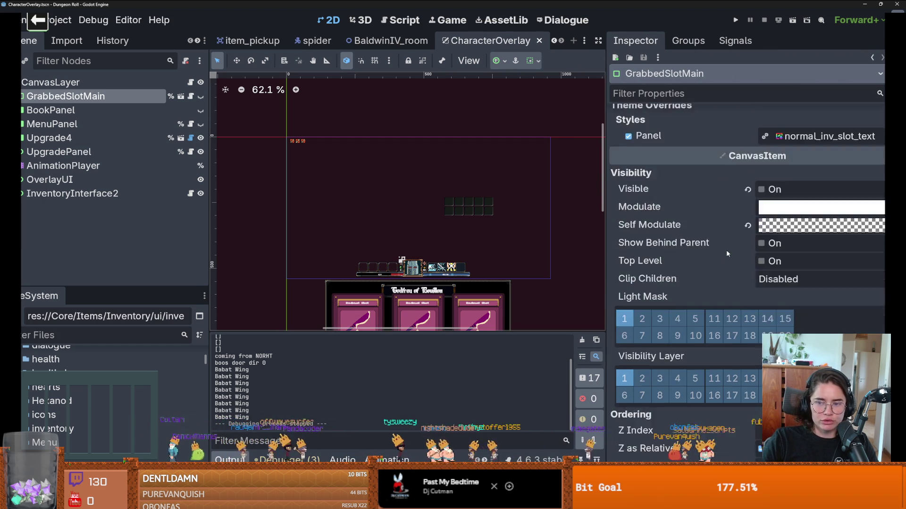
{"action": "left_click_drag", "start_coordinate": [774, 160], "coordinate": [802, 160]}
{"action": "key", "text": "F5"}
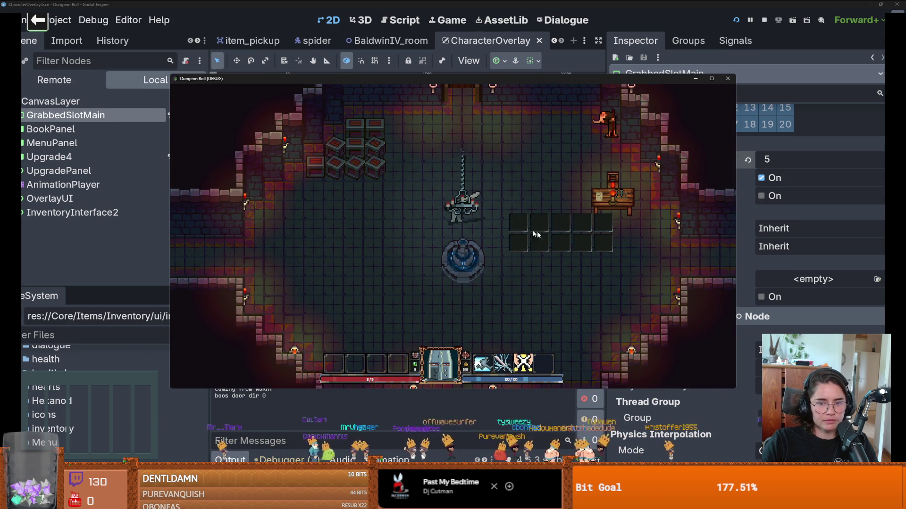
Spawn an item through the debug console and place the red wing into a floating inventory slot
{"action": "key", "text": "grave"}
{"action": "type", "text": "spawn_item 12 1"}
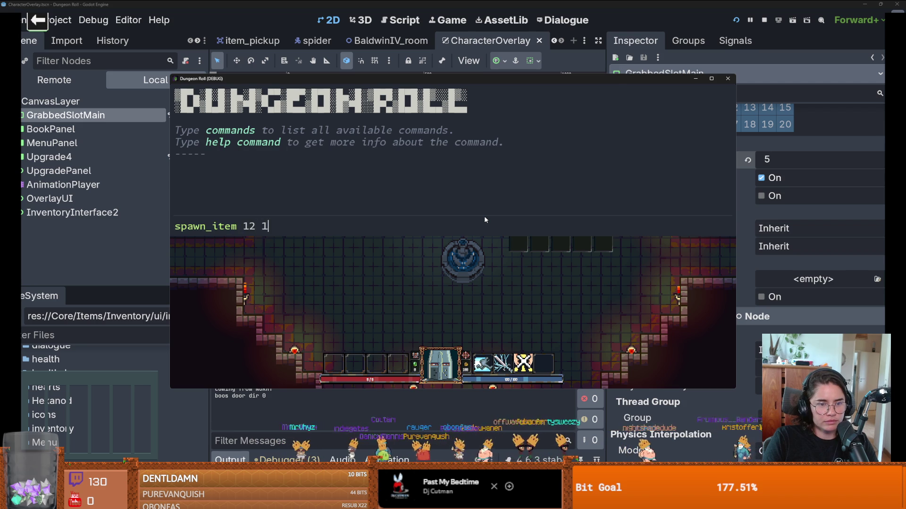
{"action": "key", "text": "Return"}
{"action": "key", "text": "grave"}
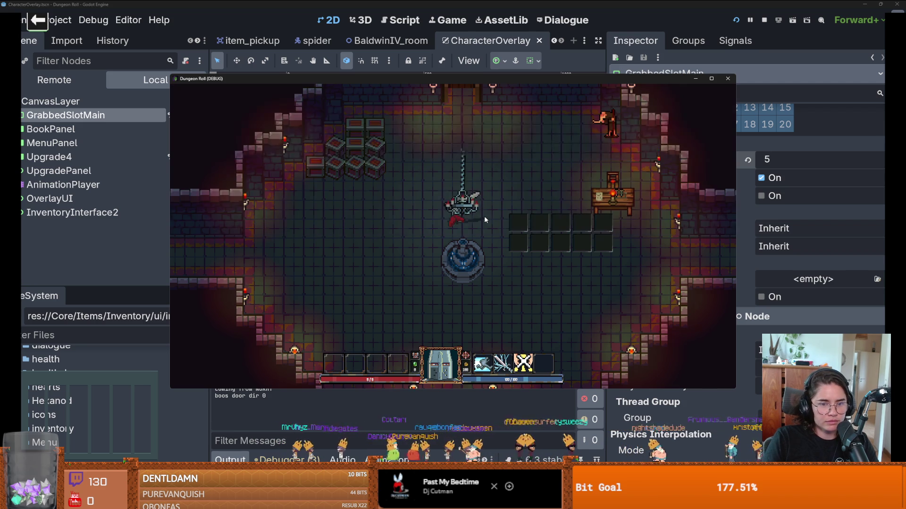
{"action": "mouse_move", "coordinate": [556, 256]}
{"action": "left_mouse_down"}
{"action": "mouse_move", "coordinate": [542, 228]}
{"action": "mouse_move", "coordinate": [540, 243]}
{"action": "mouse_move", "coordinate": [519, 243]}
{"action": "left_mouse_up"}
{"action": "key", "text": "i"}
{"action": "key", "text": "i"}
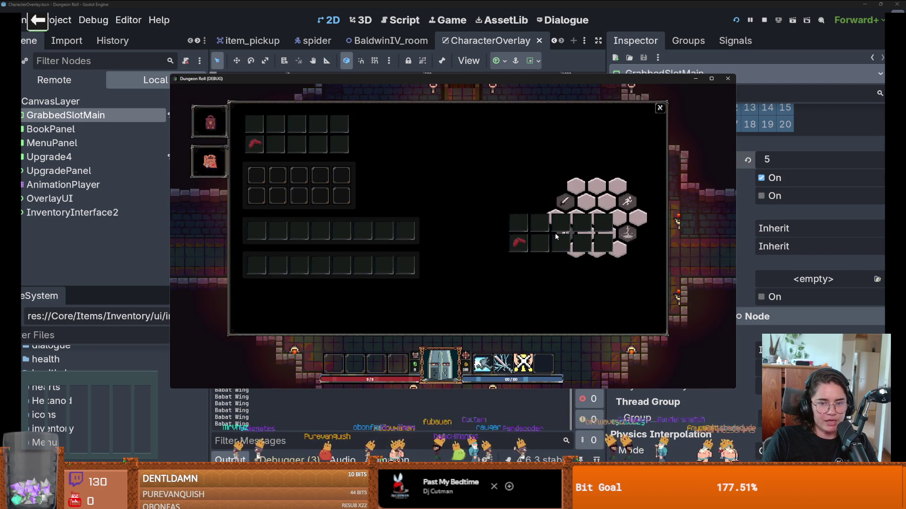
Walk through the east door to the cauldron, drop the red wing in, and close the game
{"action": "key", "text": "d"}
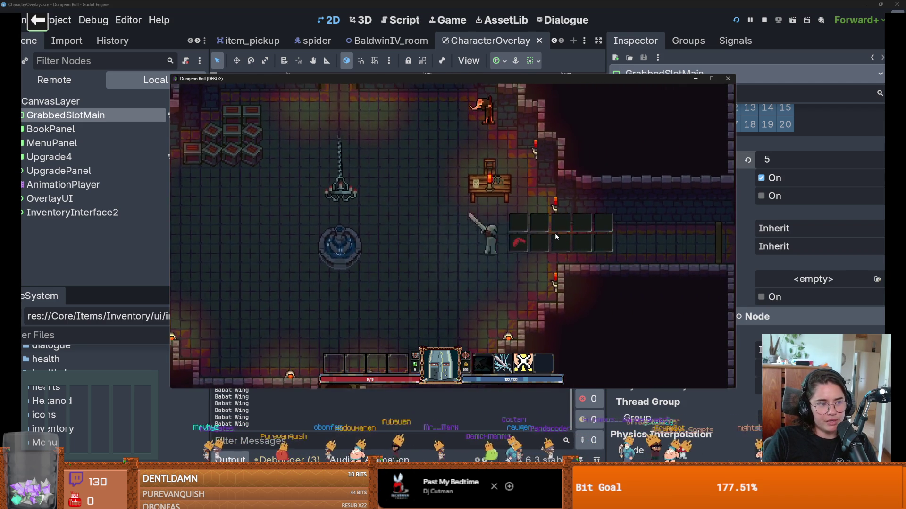
{"action": "key", "text": "d"}
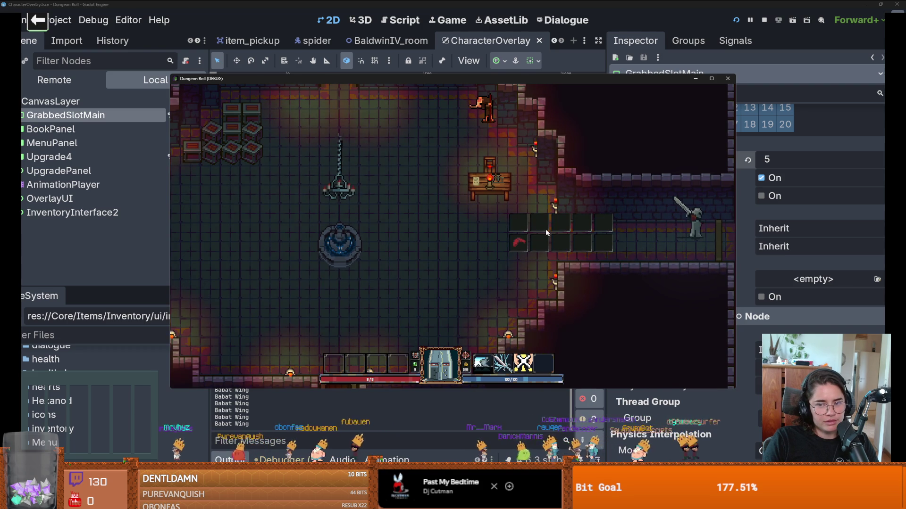
{"action": "key", "text": "e"}
{"action": "left_click", "coordinate": [540, 303]}
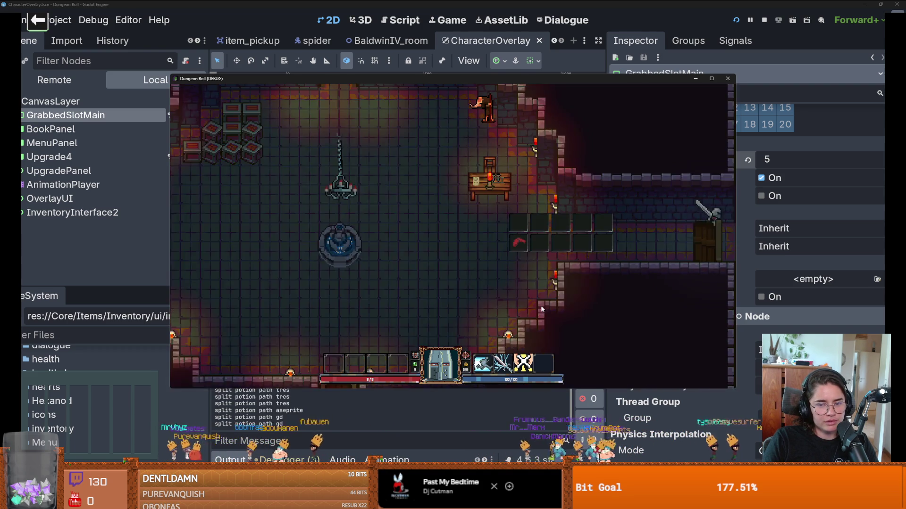
{"action": "key", "text": "d"}
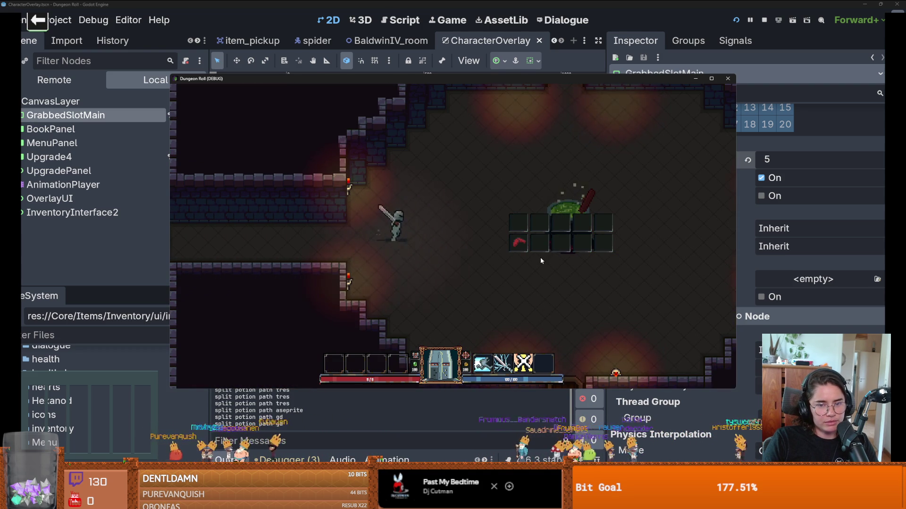
{"action": "key", "text": "d"}
{"action": "left_click", "coordinate": [518, 243]}
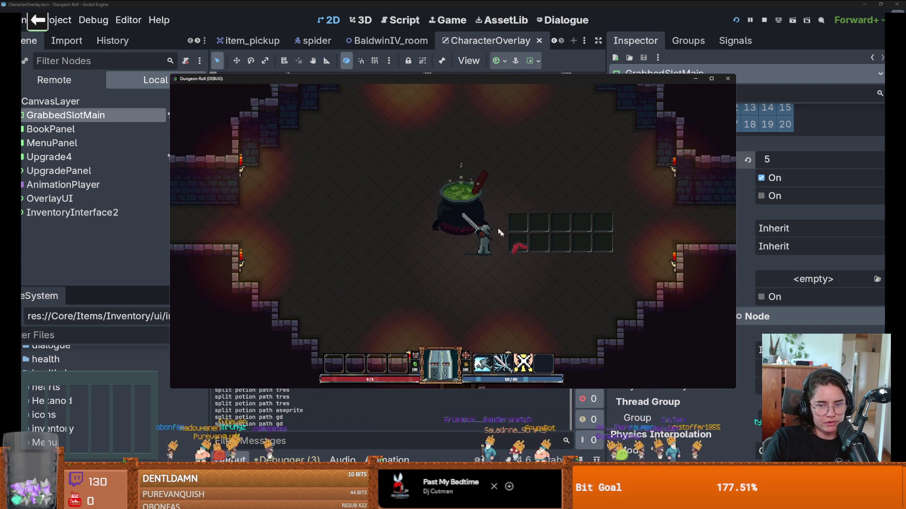
{"action": "left_click", "coordinate": [461, 197]}
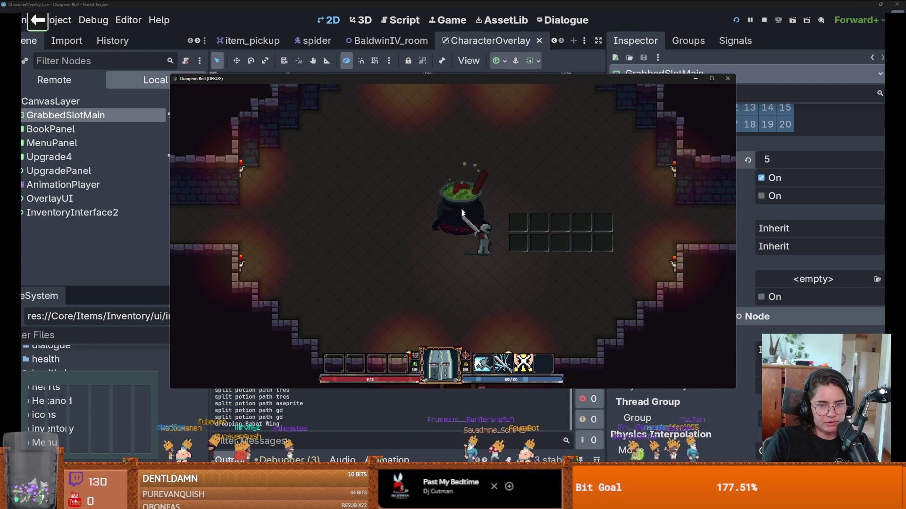
{"action": "left_click", "coordinate": [726, 79]}
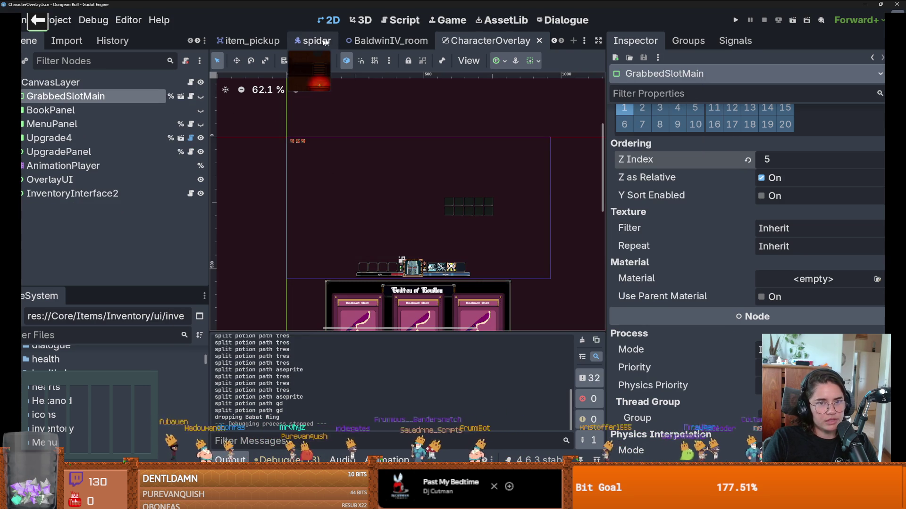
Expand InventoryInterface2 and briefly hide PlayerInventory to inspect the container beneath
{"action": "scroll", "coordinate": [453, 221], "scroll_direction": "up", "scroll_amount": 4}
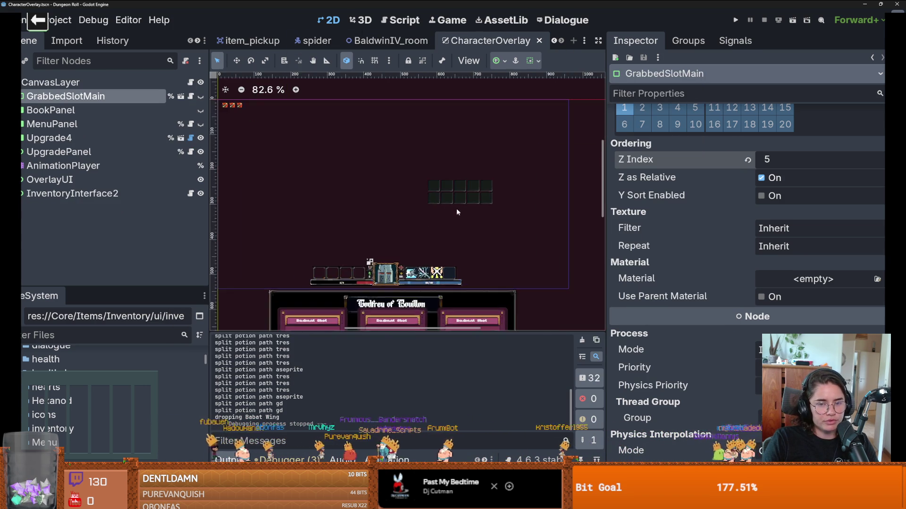
{"action": "left_click", "coordinate": [22, 194]}
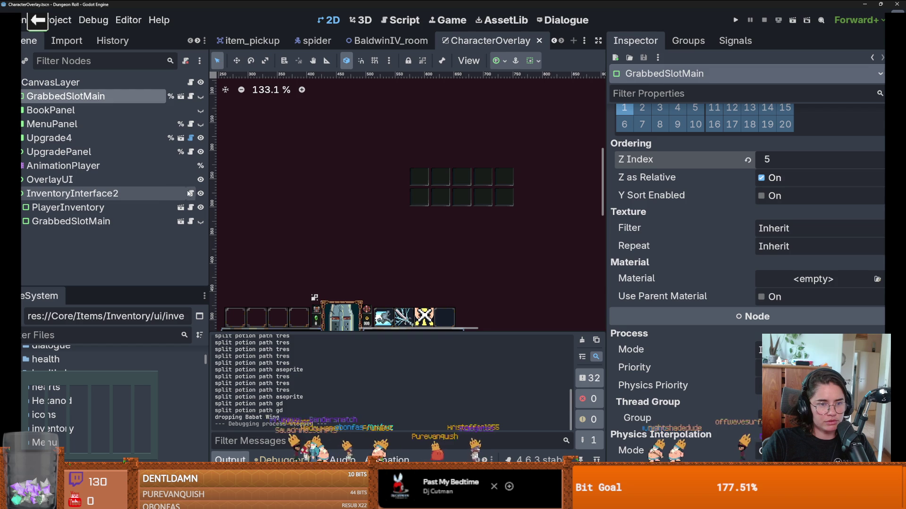
{"action": "left_click", "coordinate": [189, 194]}
{"action": "left_click", "coordinate": [188, 193]}
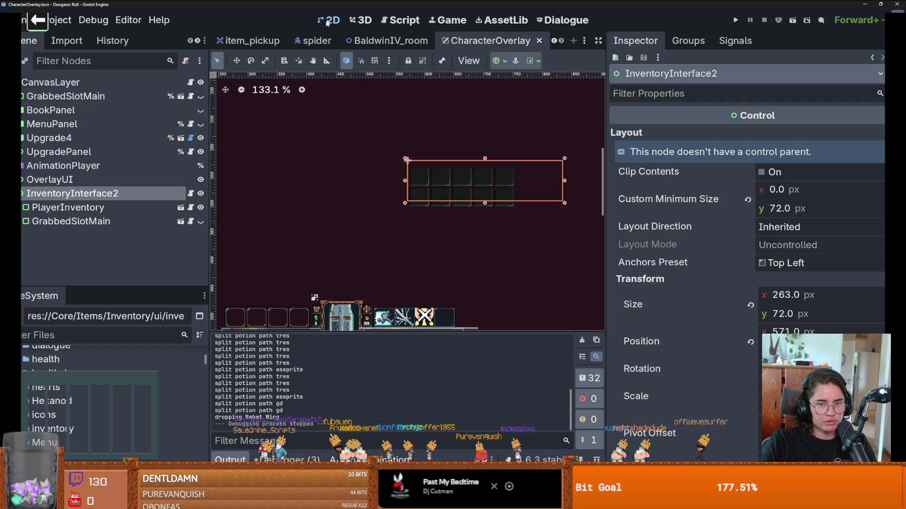
{"action": "left_click", "coordinate": [201, 208]}
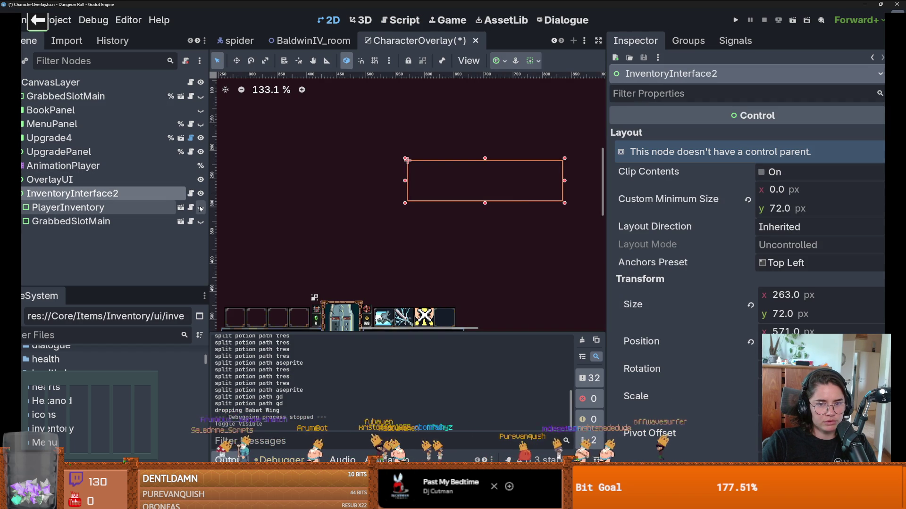
{"action": "left_click", "coordinate": [201, 207]}
Change InventoryInterface2's type to Panel and enlarge it to 286×109 around the slots
{"action": "right_click", "coordinate": [147, 195]}
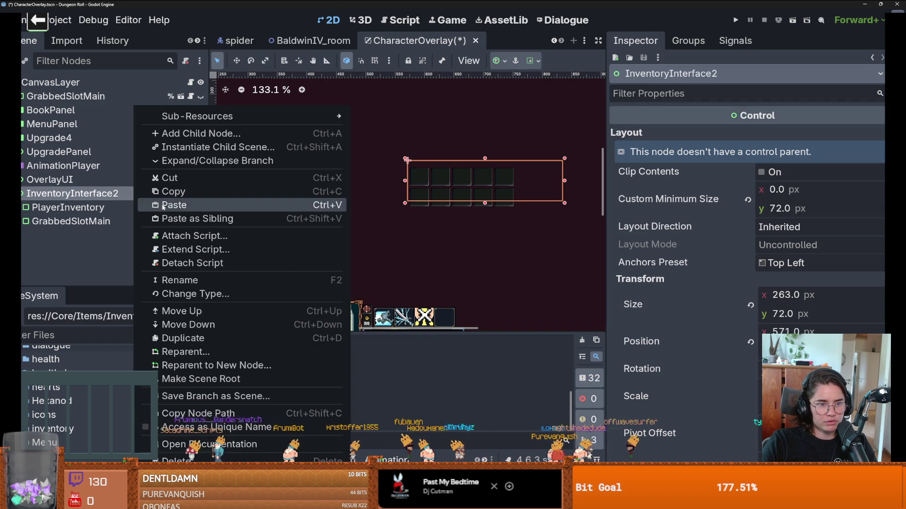
{"action": "left_click", "coordinate": [205, 295]}
{"action": "type", "text": "panel"}
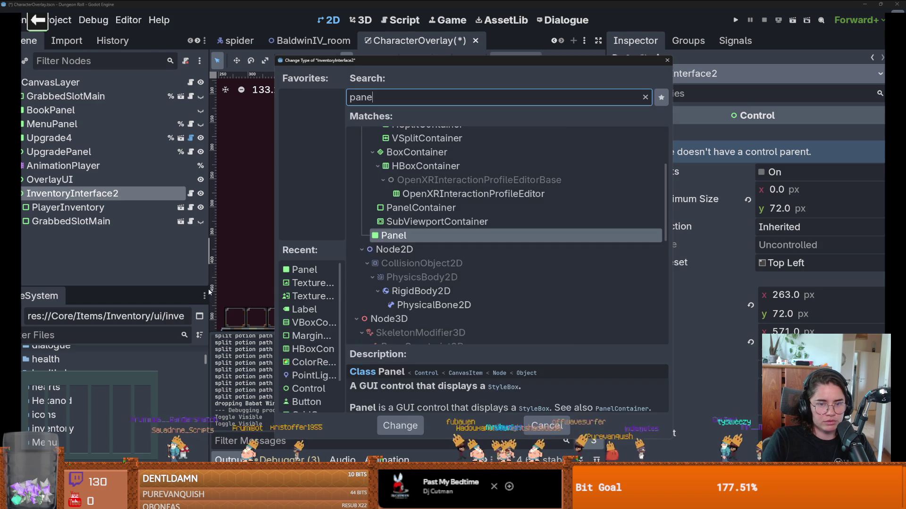
{"action": "key", "text": "Return"}
{"action": "left_click_drag", "start_coordinate": [565, 205], "coordinate": [576, 221]}
{"action": "left_click", "coordinate": [423, 188]}
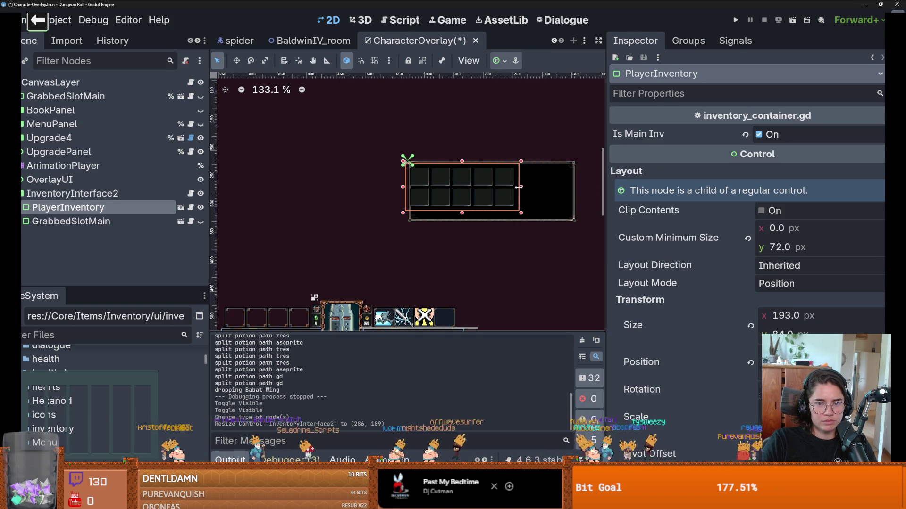
Centre PlayerInventory using the Center anchor preset
{"action": "left_click", "coordinate": [499, 65]}
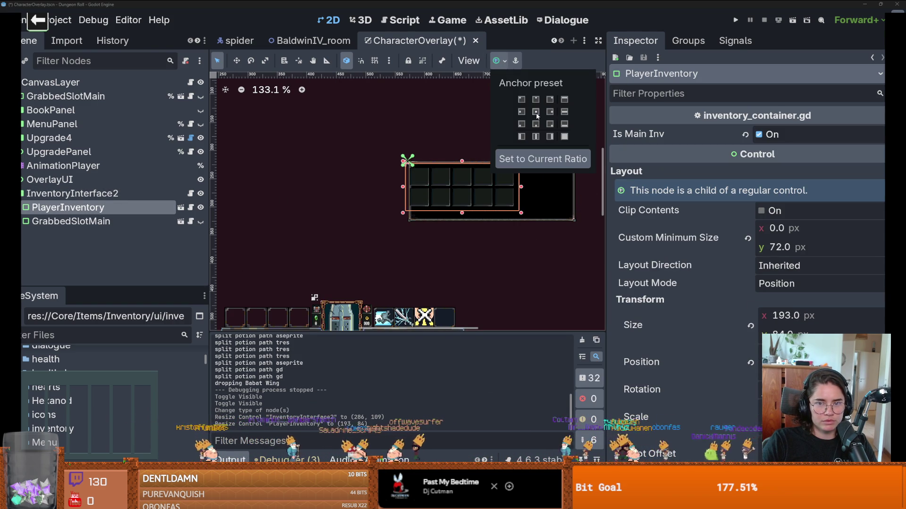
{"action": "left_click", "coordinate": [535, 111]}
{"action": "left_click", "coordinate": [460, 129]}
{"action": "scroll", "coordinate": [531, 178], "scroll_direction": "up", "scroll_amount": 2}
{"action": "left_click", "coordinate": [522, 164]}
{"action": "scroll", "coordinate": [523, 126], "scroll_direction": "down", "scroll_amount": 3}
Narrow the InventoryInterface2 panel to about 213 px wide, save, and hide it by default
{"action": "left_click", "coordinate": [112, 195]}
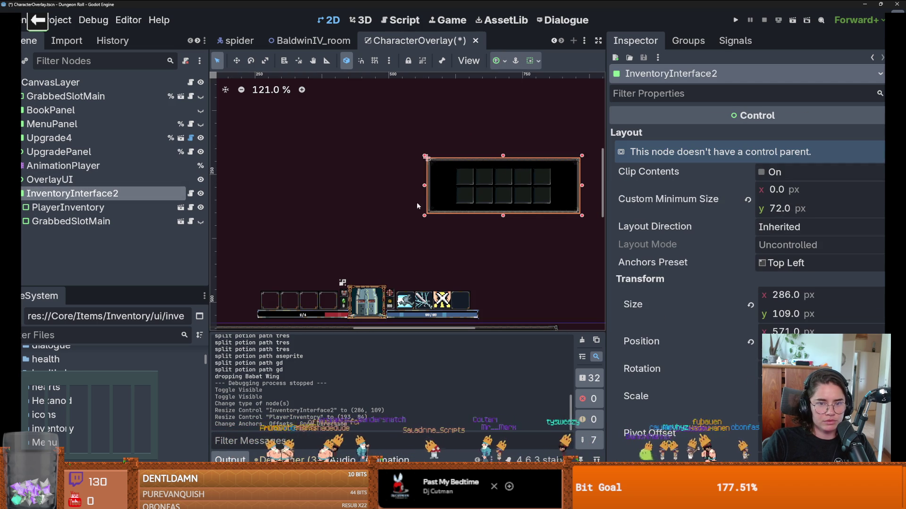
{"action": "left_click_drag", "start_coordinate": [424, 186], "coordinate": [462, 190]}
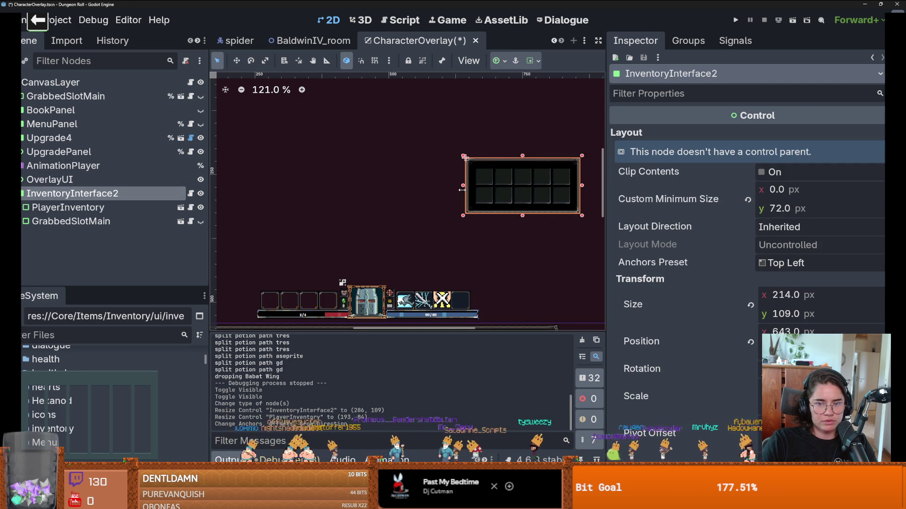
{"action": "scroll", "coordinate": [418, 217], "scroll_direction": "down", "scroll_amount": 3}
{"action": "key", "text": "ctrl+s"}
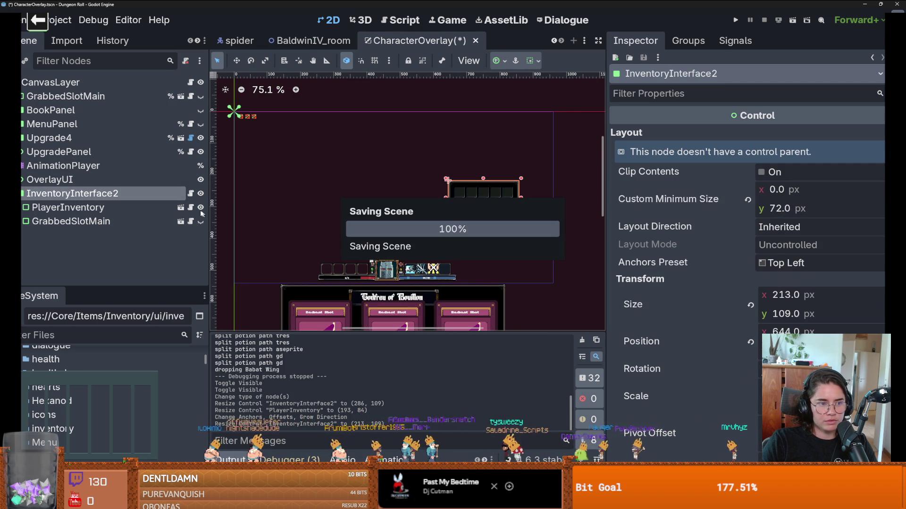
{"action": "left_click", "coordinate": [199, 194]}
{"action": "key", "text": "ctrl+s"}
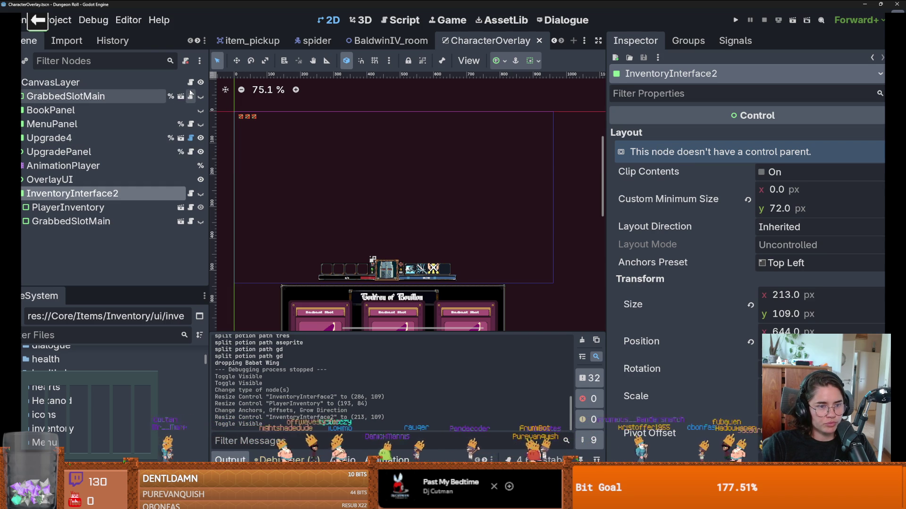
Open floating_inv.gd and insert blank lines above the existing function
{"action": "left_click", "coordinate": [190, 194]}
{"action": "left_click", "coordinate": [392, 136]}
{"action": "key", "text": "ctrl+shift+Return"}
{"action": "key", "text": "ctrl+shift+Return"}
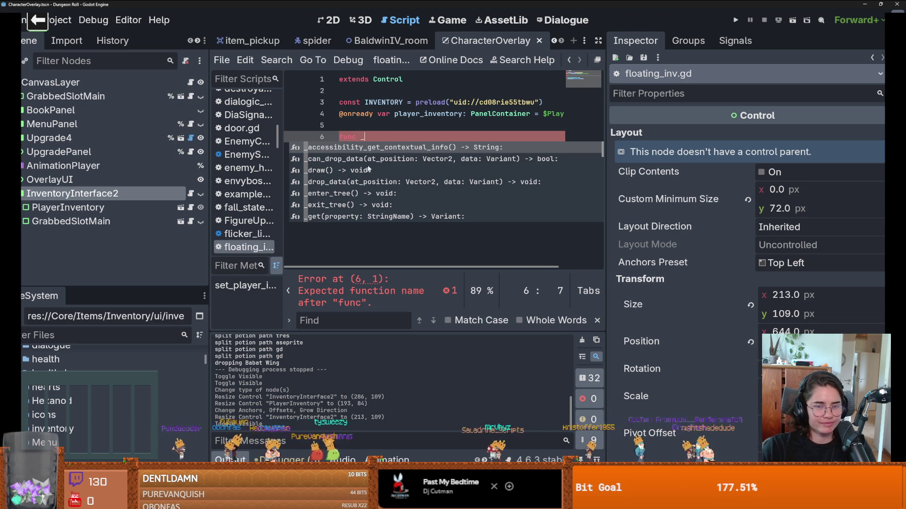
Write an empty 'func _ready() -> void: pass' in floating_inv.gd, save, and switch to Steam
{"action": "left_click", "coordinate": [391, 137]}
{"action": "key", "text": "ctrl+space"}
{"action": "key", "text": "Return"}
{"action": "key", "text": "Return"}
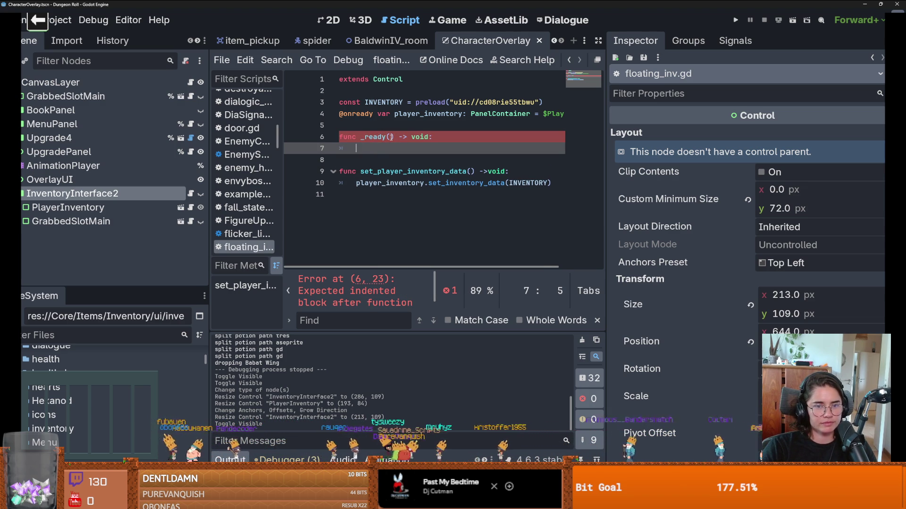
{"action": "key", "text": "ctrl+s"}
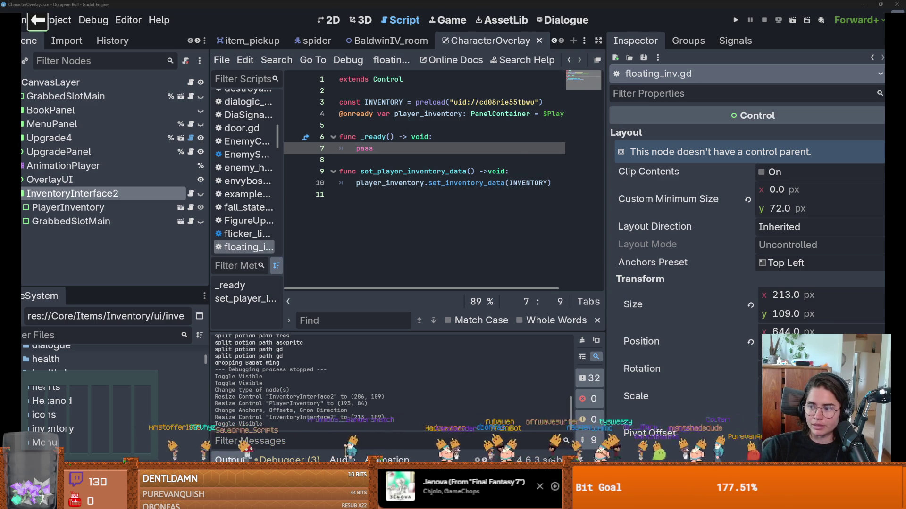
{"action": "key", "text": "alt+Tab"}
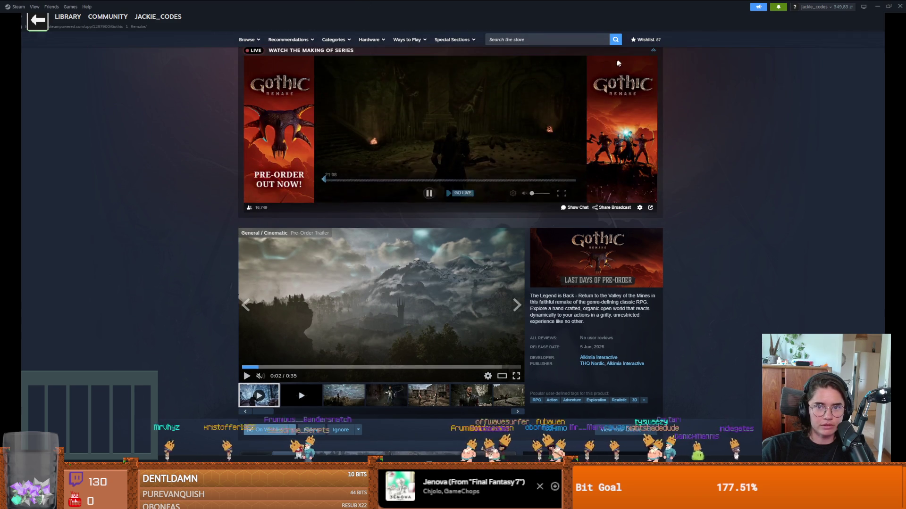
Search the Steam store for 'go', open Gothic 1 Remake, and pause its trailer
{"action": "left_click", "coordinate": [542, 39]}
{"action": "type", "text": "go"}
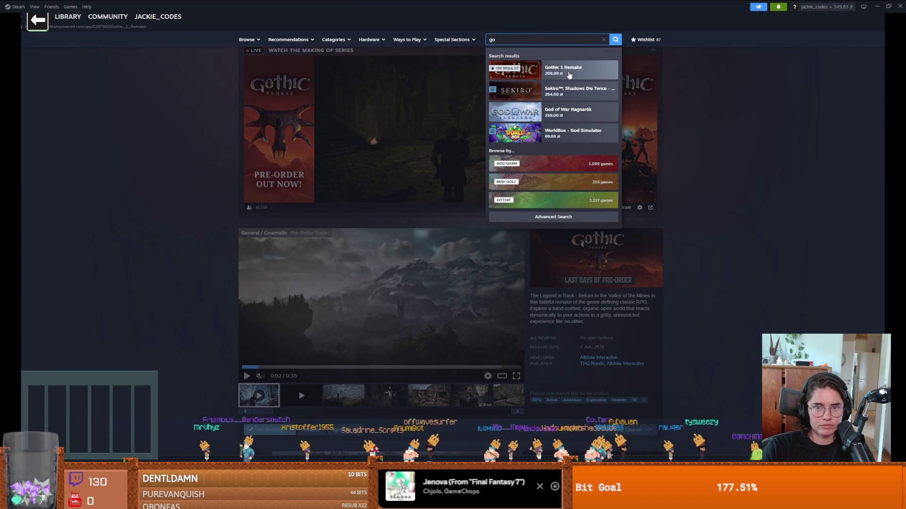
{"action": "left_click", "coordinate": [544, 79]}
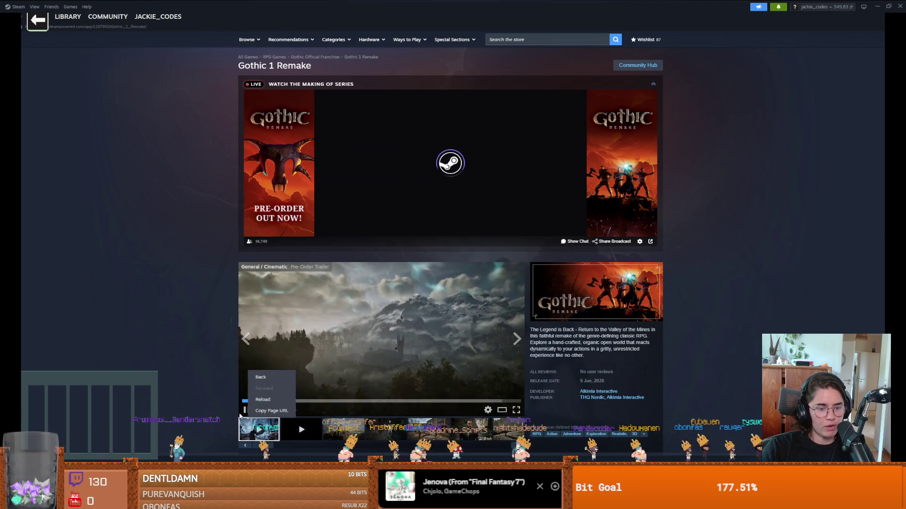
{"action": "left_click", "coordinate": [244, 411]}
{"action": "scroll", "coordinate": [219, 330], "scroll_direction": "down", "scroll_amount": 5}
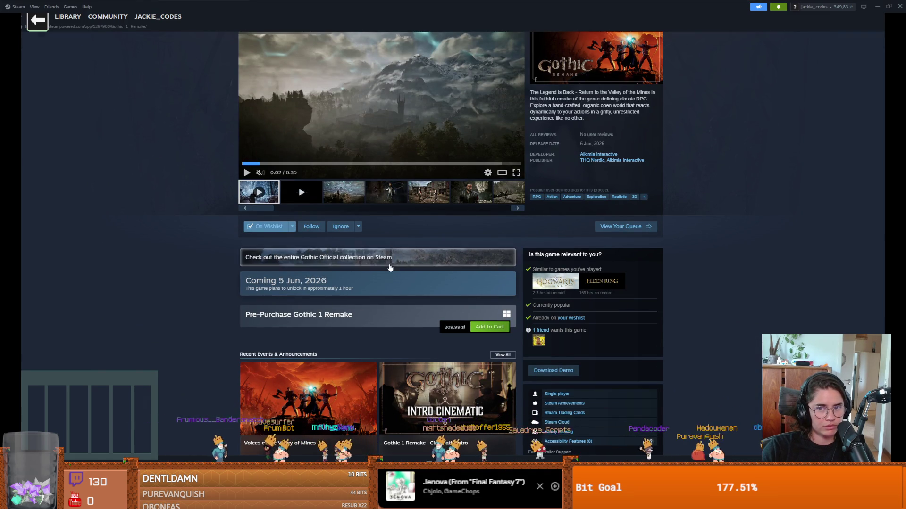
{"action": "key", "text": "alt+Tab"}
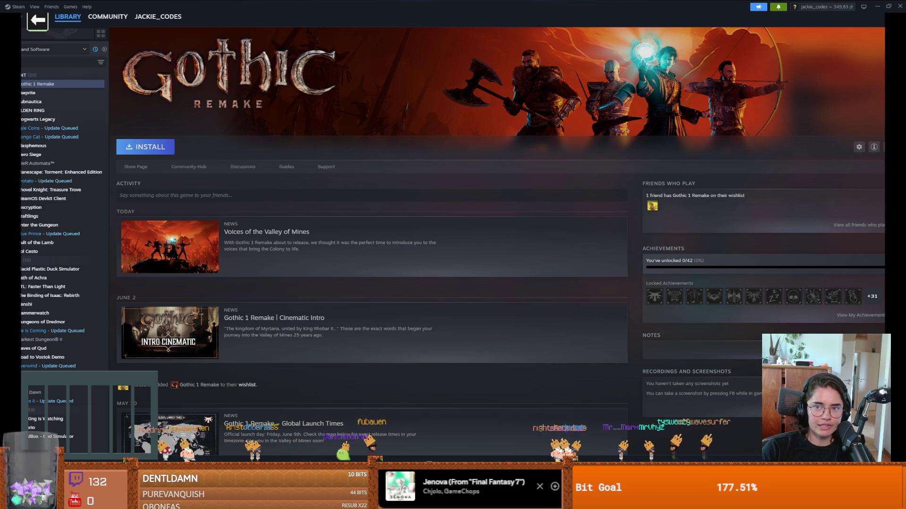
Switch back to Godot's script editor showing floating_inv.gd
{"action": "key", "text": "alt+Tab"}
In floating_inv.gd, replace 'pass' on line 7 with 'Globals.' and open the Globals script definition
{"action": "left_click", "coordinate": [344, 194]}
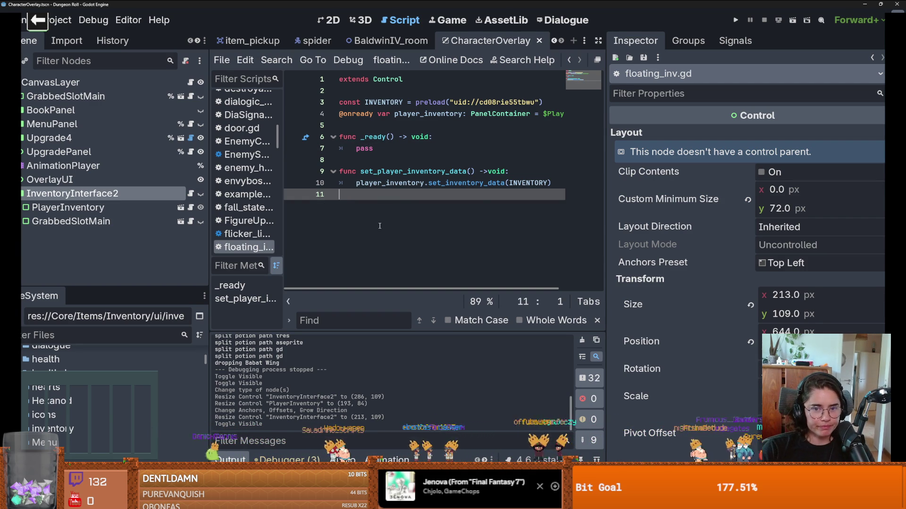
{"action": "left_click", "coordinate": [377, 149]}
{"action": "double_click", "coordinate": [373, 148]}
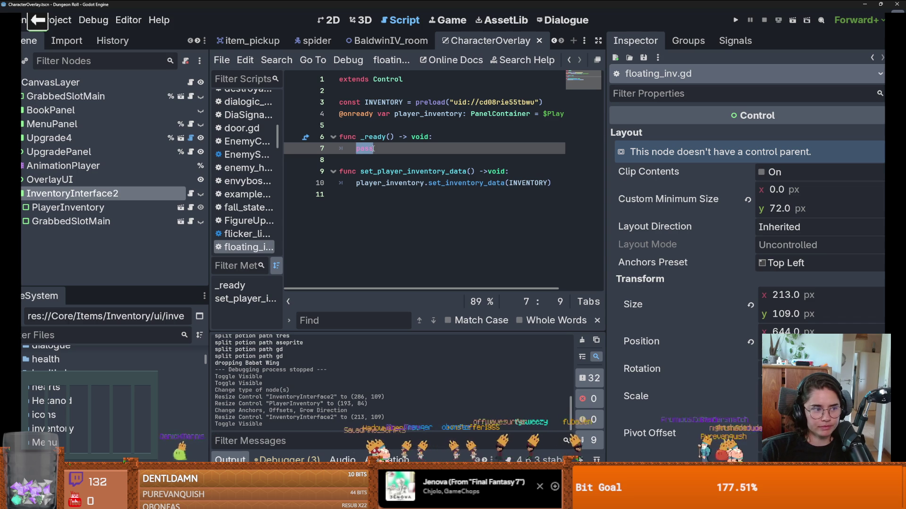
{"action": "type", "text": "Global"}
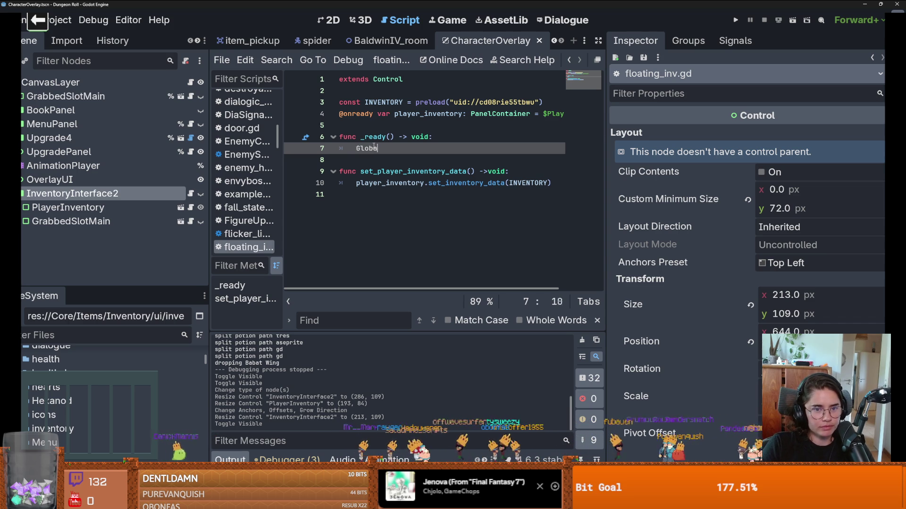
{"action": "type", "text": "s."}
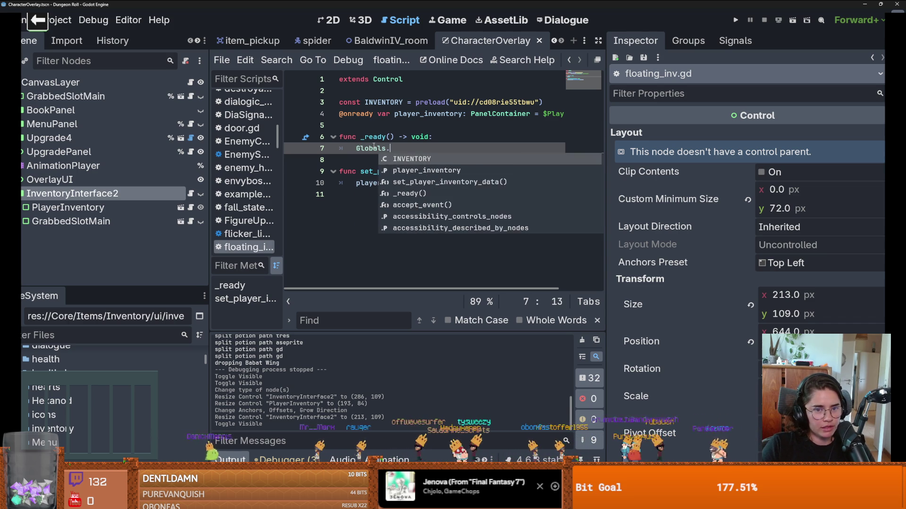
{"action": "key", "text": "Escape"}
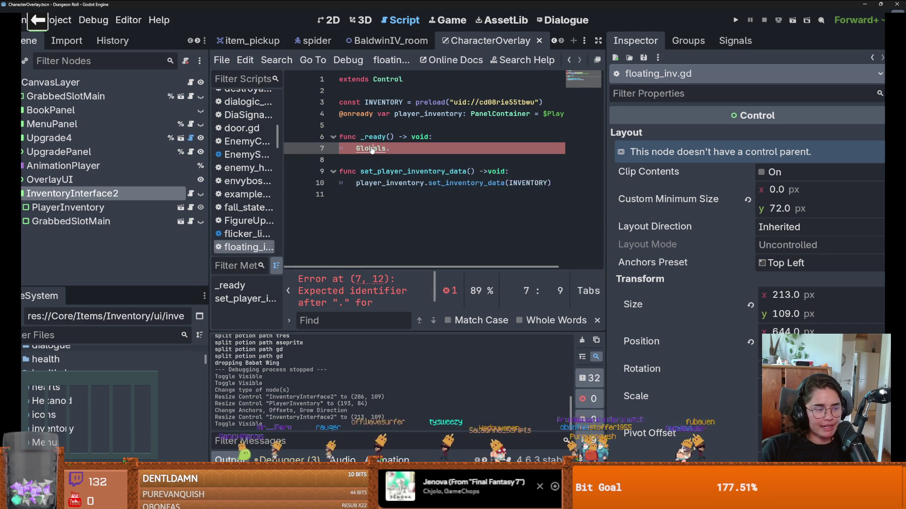
{"action": "left_click", "coordinate": [368, 148], "text": "ctrl"}
{"action": "left_click_drag", "start_coordinate": [606, 202], "coordinate": [721, 203]}
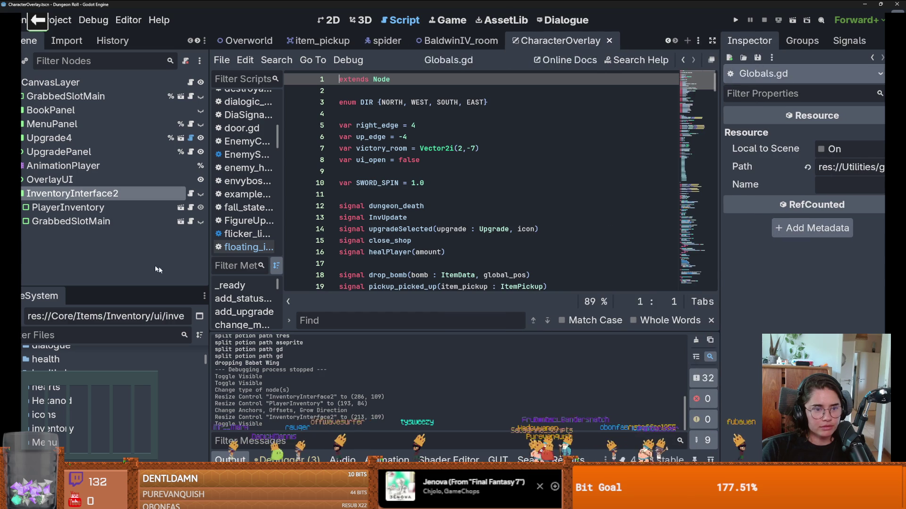
Declare 'signal toggle_floating_inv(open: bool)' after the last signal in Globals.gd and save
{"action": "left_click_drag", "start_coordinate": [208, 247], "coordinate": [146, 247]}
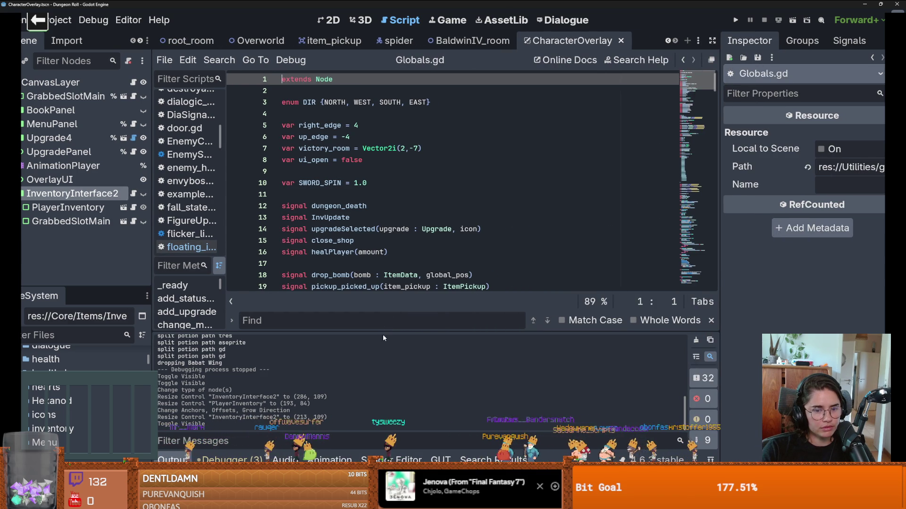
{"action": "scroll", "coordinate": [377, 262], "scroll_direction": "down", "scroll_amount": 6}
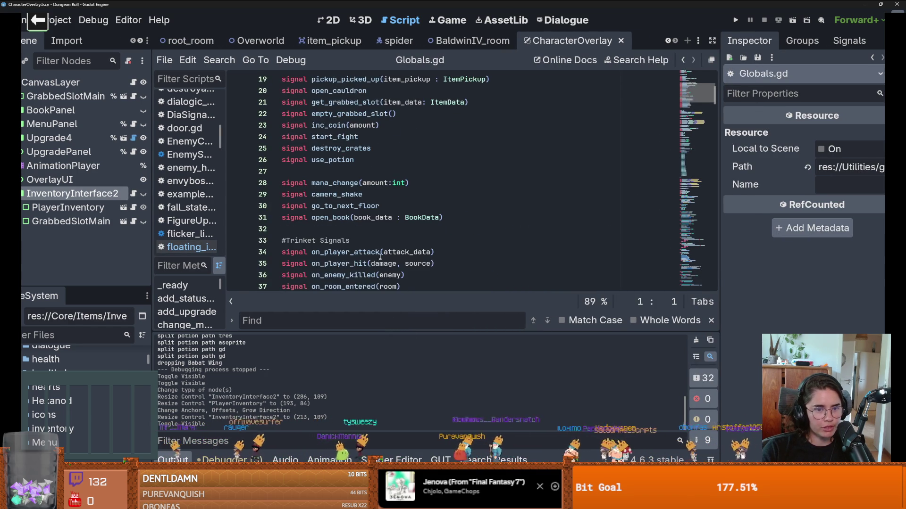
{"action": "scroll", "coordinate": [377, 263], "scroll_direction": "down", "scroll_amount": 4}
{"action": "left_click", "coordinate": [385, 220]}
{"action": "key", "text": "Return"}
{"action": "type", "text": "signal open_floating_inv"}
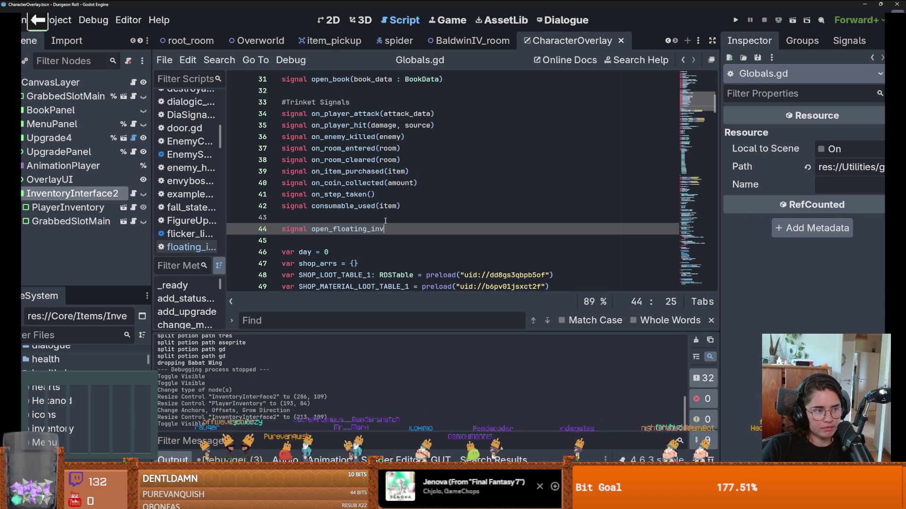
{"action": "left_click_drag", "start_coordinate": [328, 229], "coordinate": [310, 230]}
{"action": "type", "text": "toggle"}
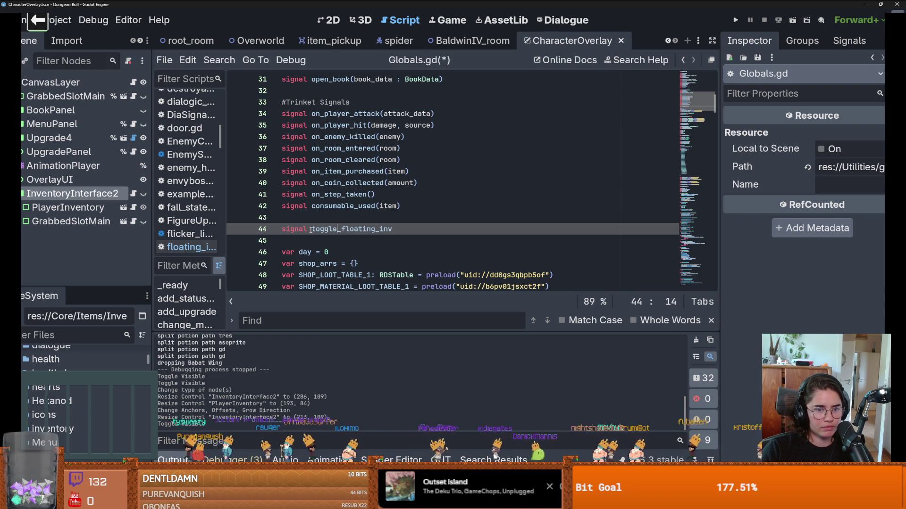
{"action": "left_click", "coordinate": [405, 227]}
{"action": "type", "text": "("}
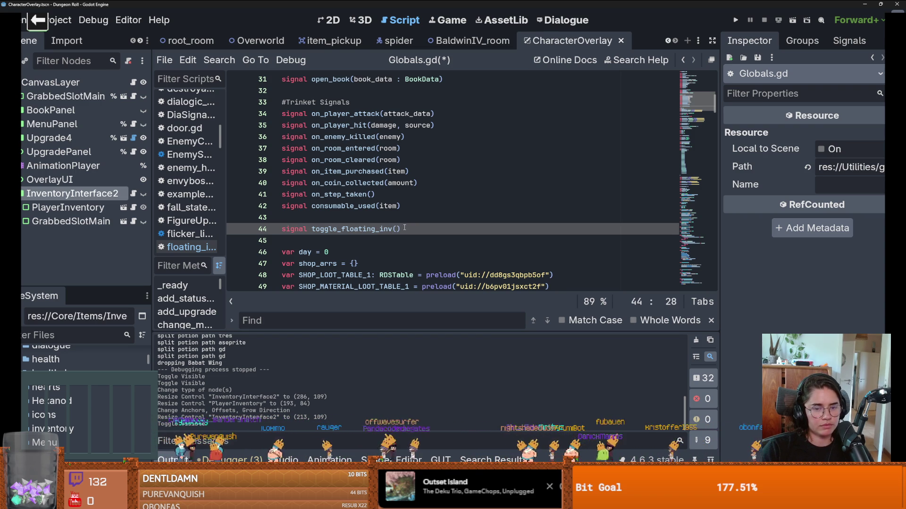
{"action": "type", "text": "open"}
{"action": "type", "text": ": bool"}
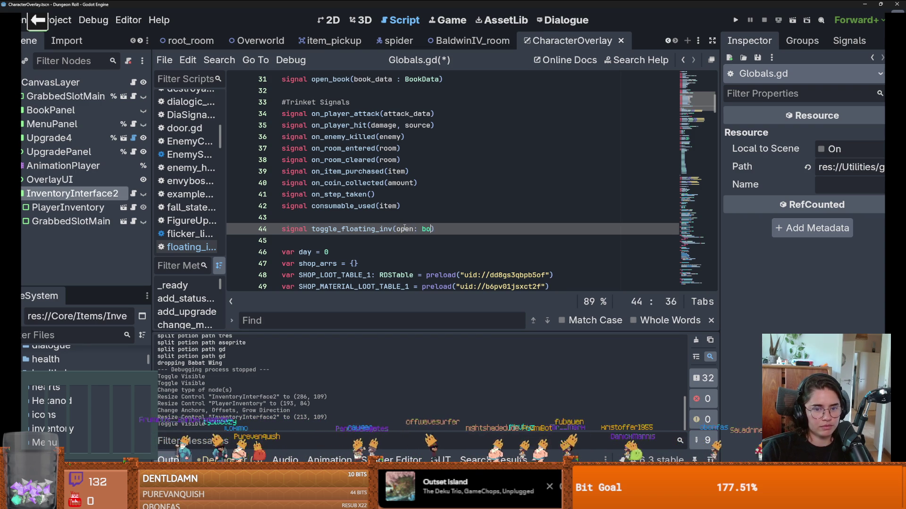
{"action": "left_click", "coordinate": [400, 229]}
{"action": "key", "text": "ctrl+s"}
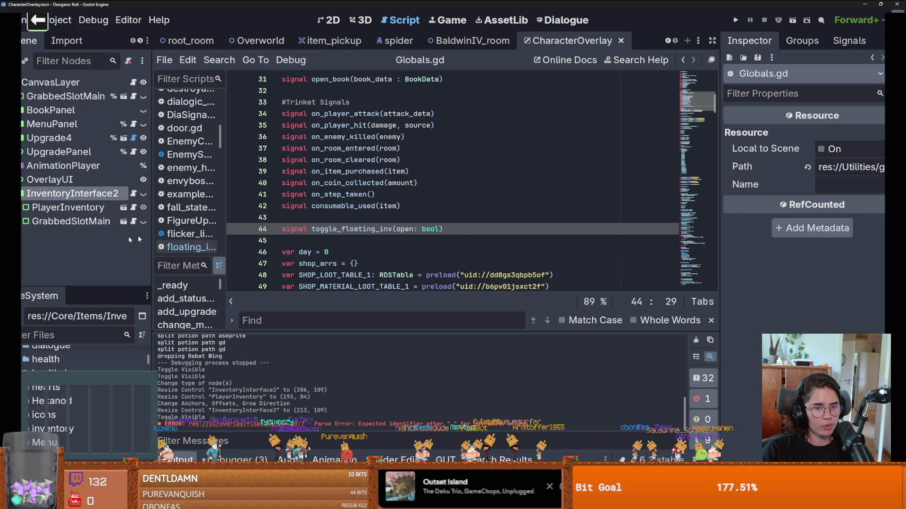
Select the toggle_floating_inv name, then enlarge the FileSystem list and focus its filter
{"action": "double_click", "coordinate": [387, 229]}
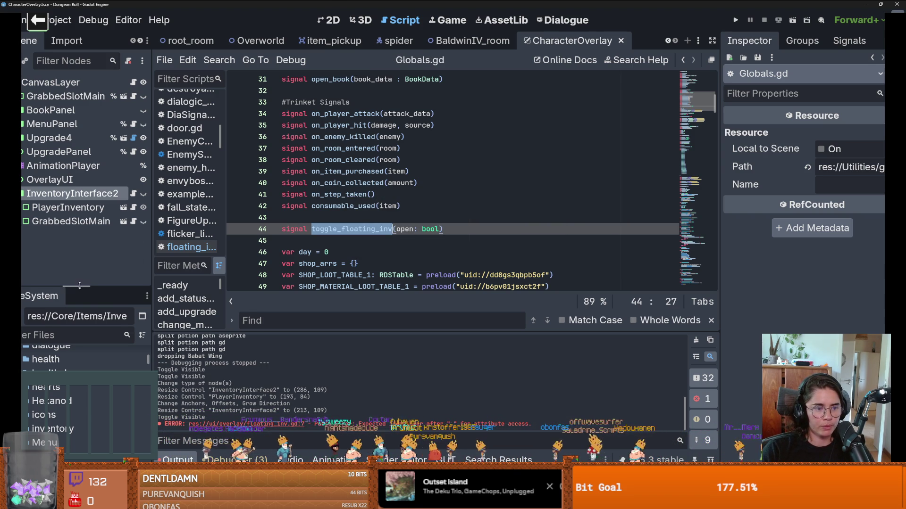
{"action": "left_click_drag", "start_coordinate": [81, 283], "coordinate": [78, 203]}
{"action": "left_click", "coordinate": [56, 254]}
Filter for 'cauld', open cauldron_room.tscn in 2D and open the Cauldron's script
{"action": "type", "text": "cauld"}
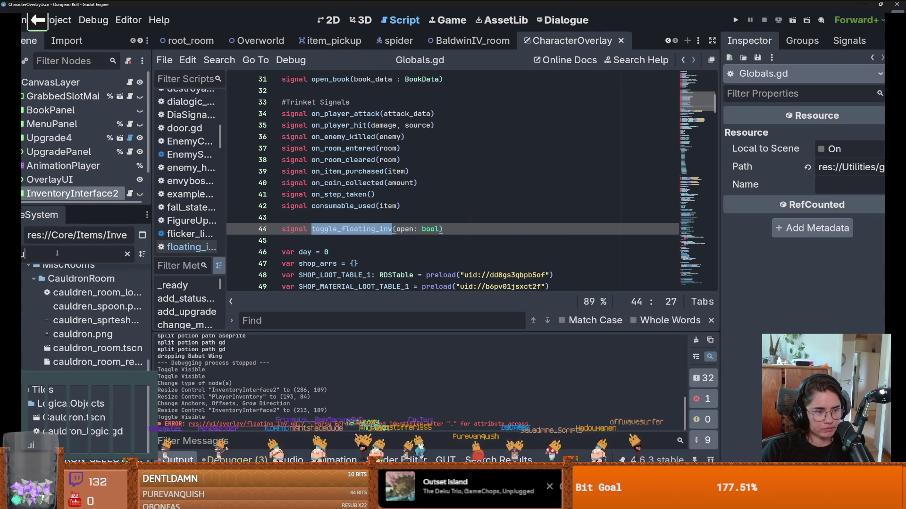
{"action": "double_click", "coordinate": [93, 348]}
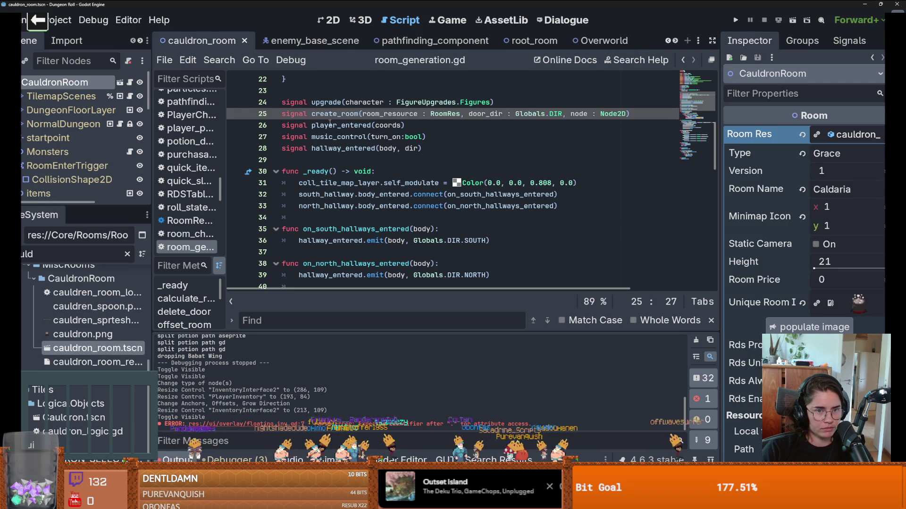
{"action": "left_click", "coordinate": [330, 20]}
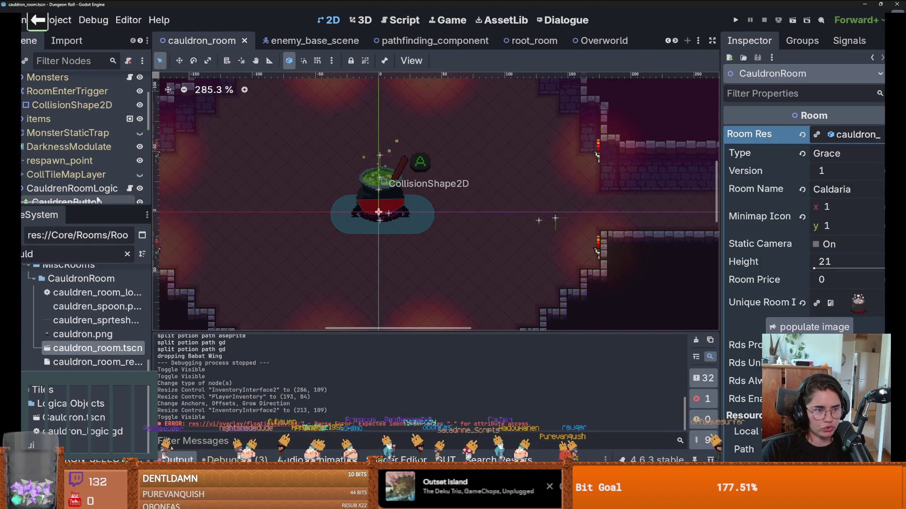
{"action": "mouse_move", "coordinate": [80, 208]}
{"action": "left_mouse_down"}
{"action": "mouse_move", "coordinate": [80, 323]}
{"action": "mouse_move", "coordinate": [80, 271]}
{"action": "left_mouse_up"}
{"action": "scroll", "coordinate": [115, 199], "scroll_direction": "down", "scroll_amount": 3}
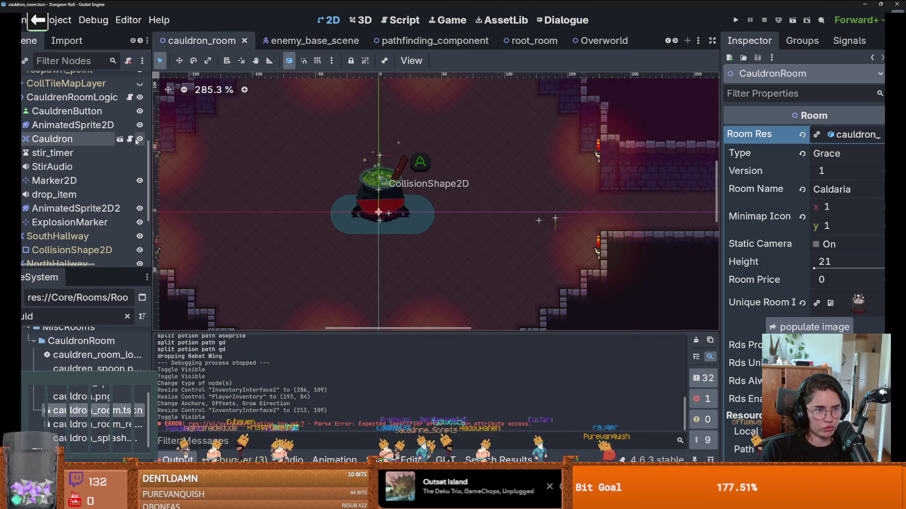
{"action": "left_click", "coordinate": [129, 138]}
Add 'Globals.toggle_floating_inv.emit(true)' after interact.show() in on_body_entered
{"action": "scroll", "coordinate": [374, 203], "scroll_direction": "down", "scroll_amount": 1}
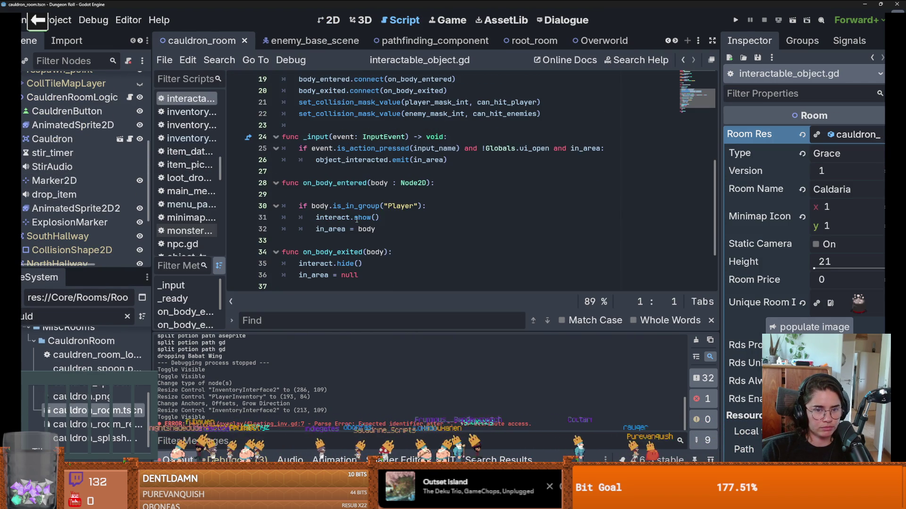
{"action": "left_click", "coordinate": [416, 218]}
{"action": "key", "text": "Return"}
{"action": "type", "text": "Globals.toggle_floating_inv"}
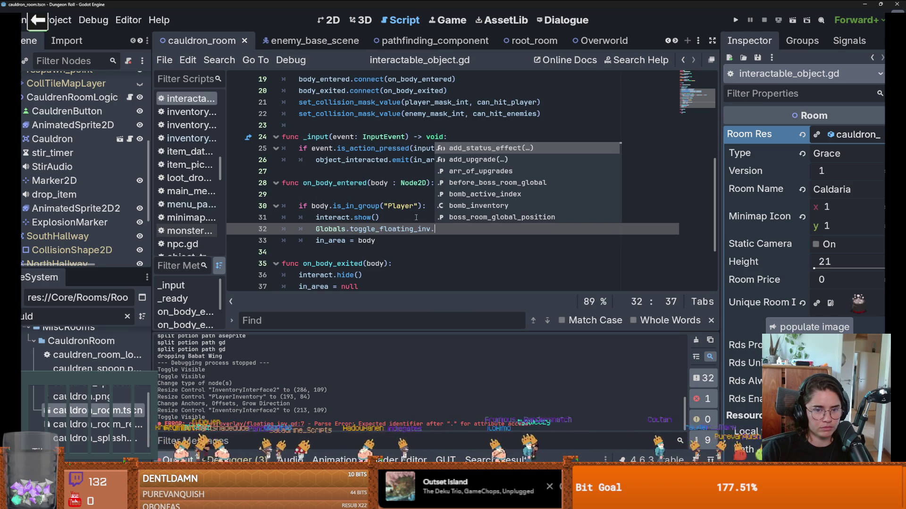
{"action": "type", "text": ".emit(tru"}
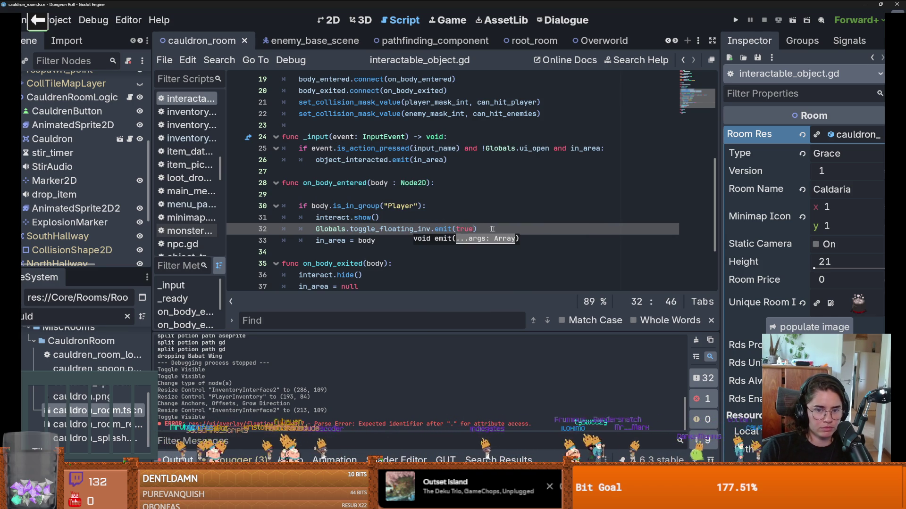
{"action": "type", "text": "e"}
{"action": "key", "text": "shift+Home"}
{"action": "key", "text": "ctrl+c"}
Add the same emit call with false in on_body_exited and save interactable_object.gd
{"action": "scroll", "coordinate": [346, 231], "scroll_direction": "down", "scroll_amount": 2}
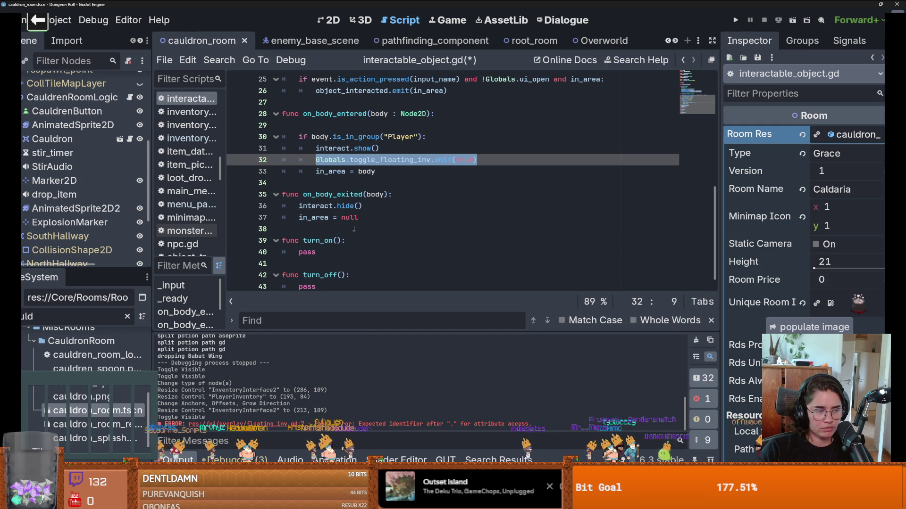
{"action": "scroll", "coordinate": [354, 229], "scroll_direction": "down", "scroll_amount": 1}
{"action": "scroll", "coordinate": [373, 228], "scroll_direction": "up", "scroll_amount": 1}
{"action": "left_click", "coordinate": [374, 228]}
{"action": "key", "text": "ctrl+shift+Return"}
{"action": "key", "text": "ctrl+v"}
{"action": "double_click", "coordinate": [448, 228]}
{"action": "type", "text": "false"}
{"action": "key", "text": "ctrl+s"}
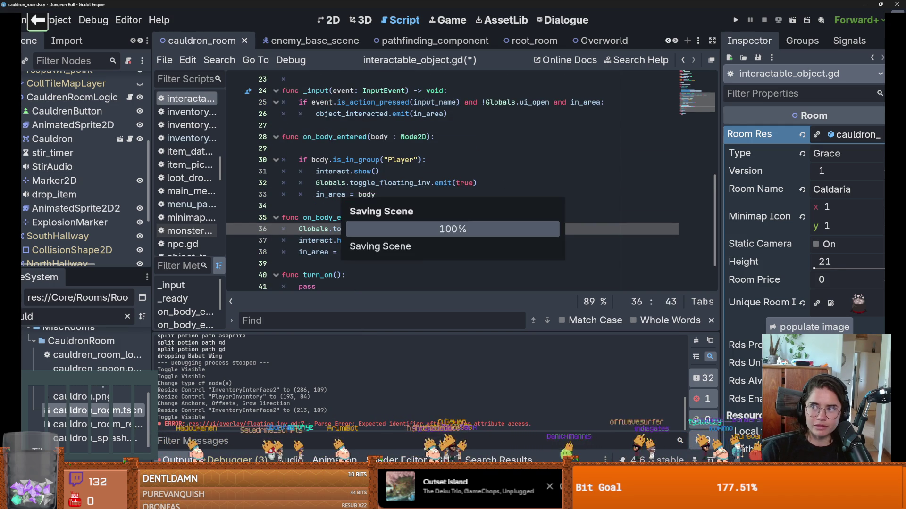
{"action": "key", "text": "alt+Tab"}
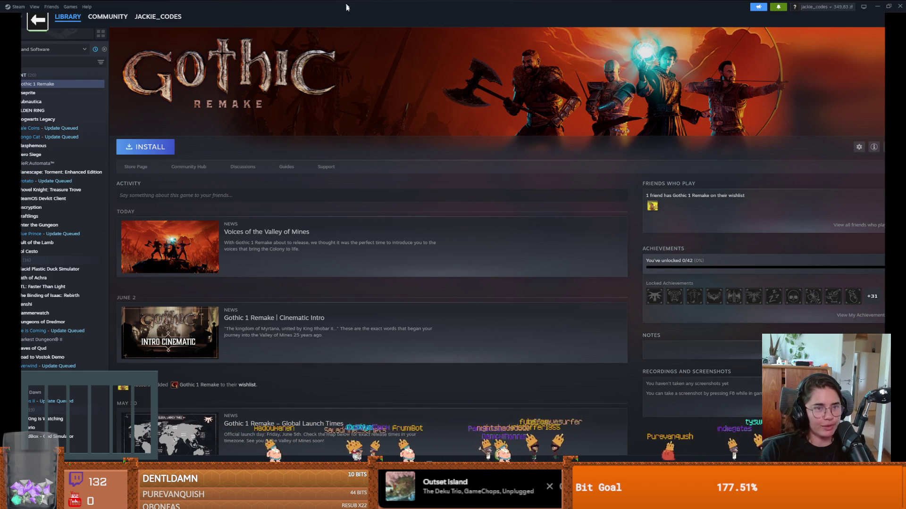
Remove the blank line in on_body_entered and save interactable_object.gd
{"action": "key", "text": "alt+Tab"}
{"action": "left_click", "coordinate": [463, 182]}
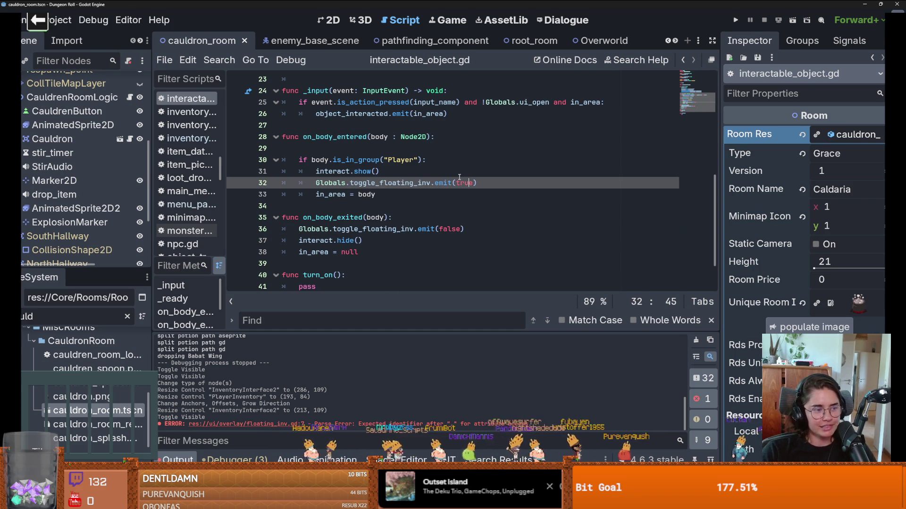
{"action": "key", "text": "Down"}
{"action": "key", "text": "Down"}
{"action": "key", "text": "ctrl+s"}
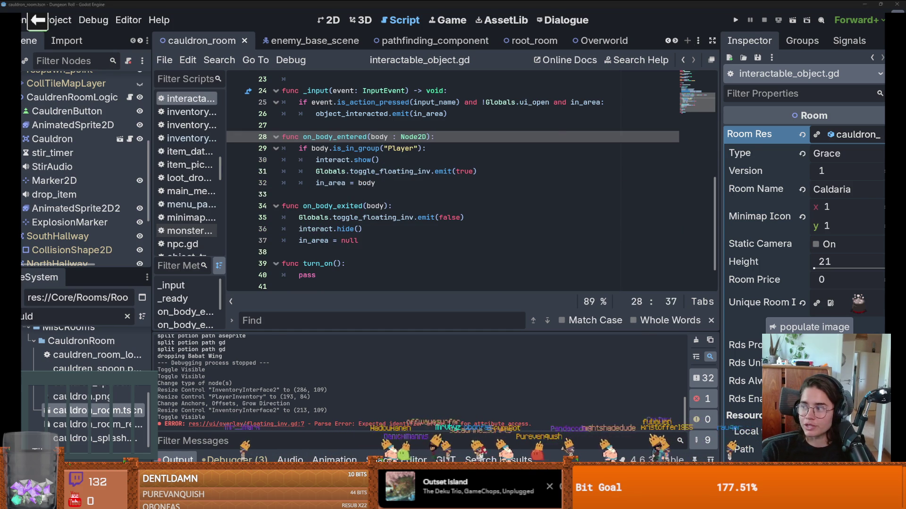
{"action": "key", "text": "alt+Tab"}
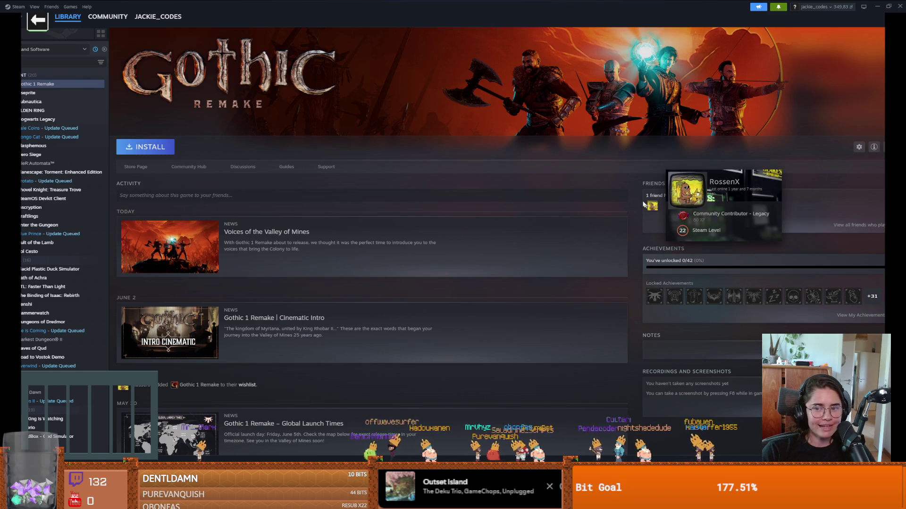
{"action": "key", "text": "alt+Tab"}
{"action": "left_click", "coordinate": [447, 114]}
{"action": "key", "text": "ctrl+s"}
{"action": "mouse_move", "coordinate": [299, 218]}
{"action": "left_mouse_down"}
{"action": "mouse_move", "coordinate": [439, 218]}
{"action": "mouse_move", "coordinate": [415, 218]}
{"action": "left_mouse_up"}
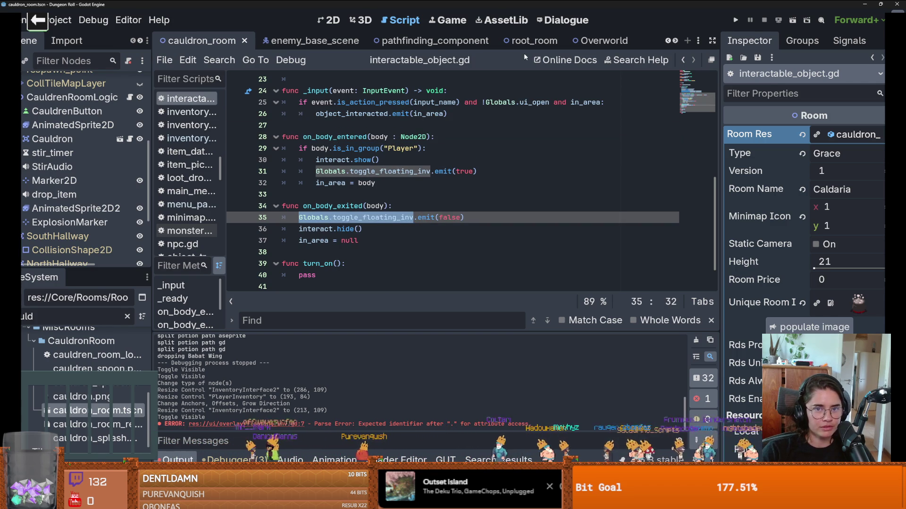
Switch to the CharacterOverlay scene tab showing character_overlay.gd
{"action": "left_click", "coordinate": [675, 41]}
{"action": "left_click", "coordinate": [675, 41]}
{"action": "left_click", "coordinate": [675, 41]}
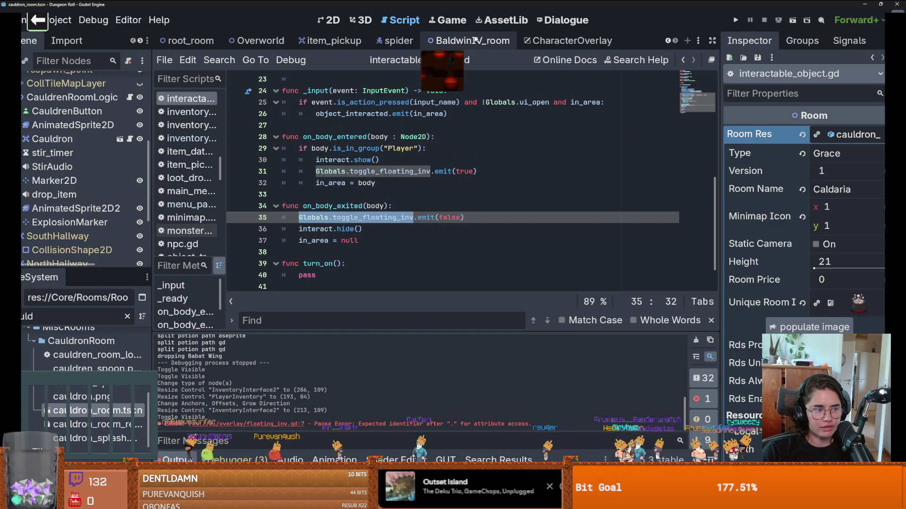
{"action": "key", "text": "ctrl+shift+Tab"}
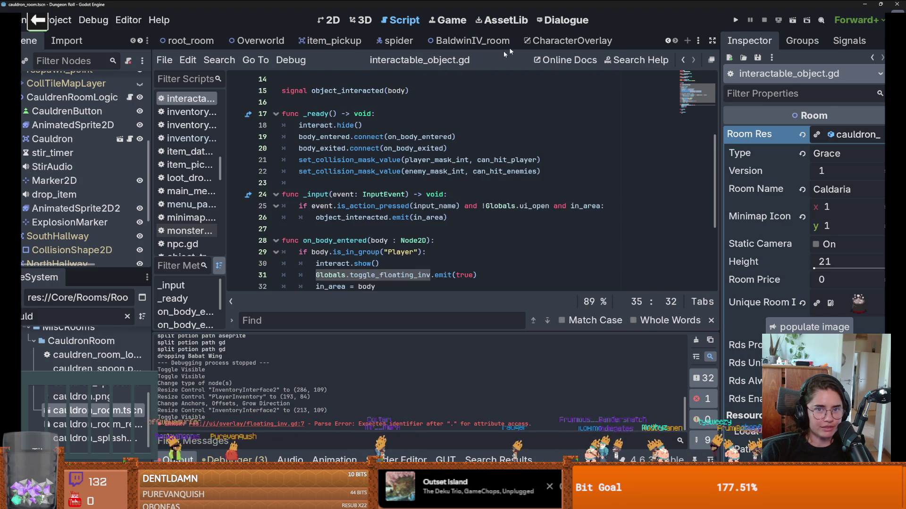
{"action": "scroll", "coordinate": [487, 73], "scroll_direction": "up", "scroll_amount": 2}
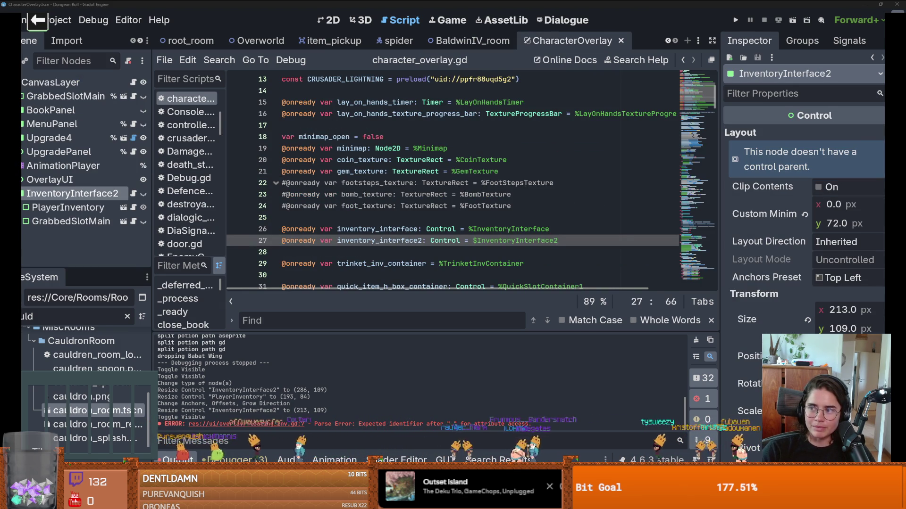
{"action": "key", "text": "alt+Tab"}
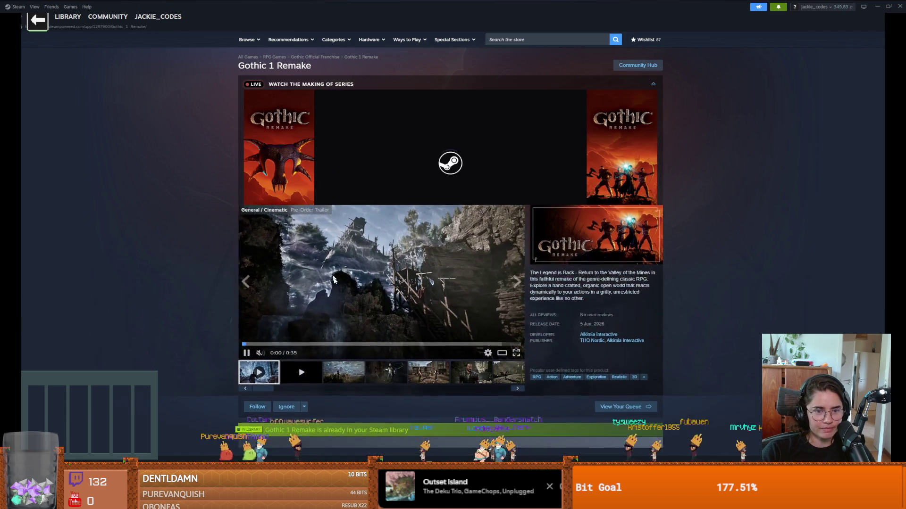
{"action": "scroll", "coordinate": [361, 392], "scroll_direction": "down", "scroll_amount": 3}
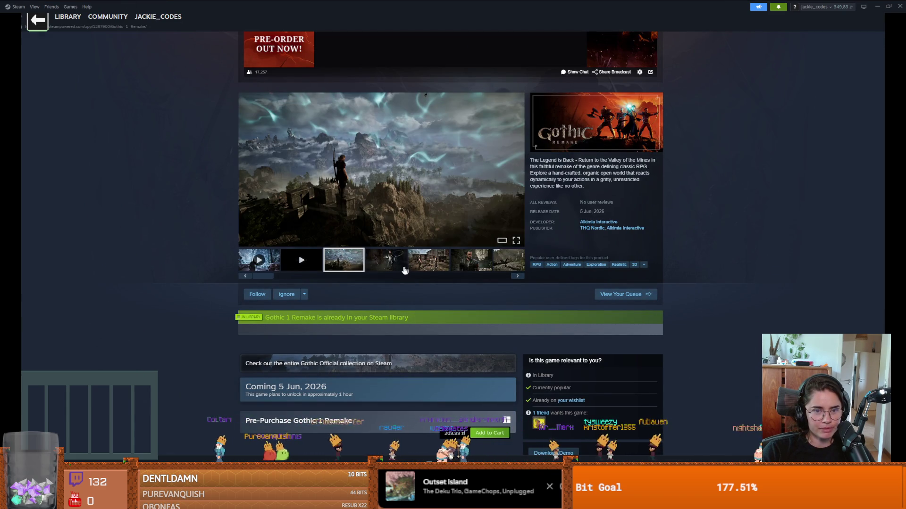
{"action": "left_click", "coordinate": [385, 262]}
{"action": "left_click", "coordinate": [428, 262]}
{"action": "left_click", "coordinate": [479, 267]}
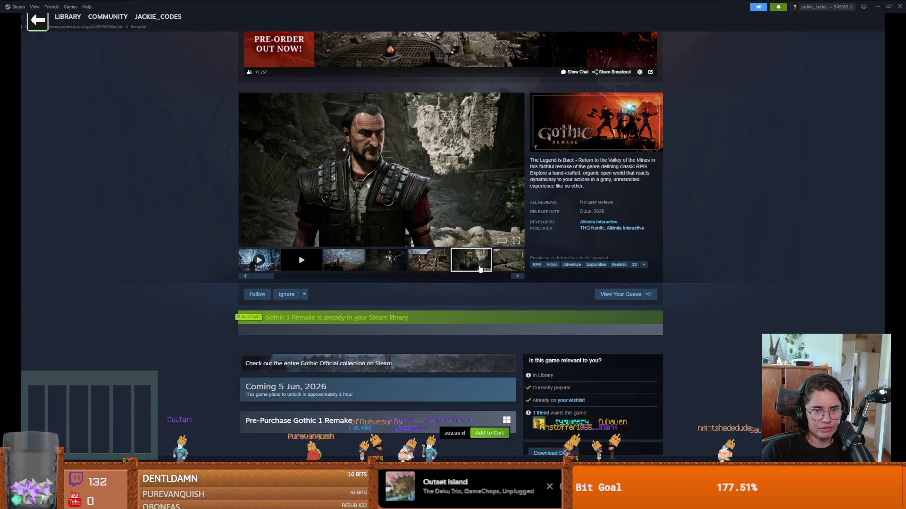
{"action": "left_click", "coordinate": [494, 267]}
{"action": "left_click", "coordinate": [457, 266]}
{"action": "scroll", "coordinate": [442, 279], "scroll_direction": "down", "scroll_amount": 3}
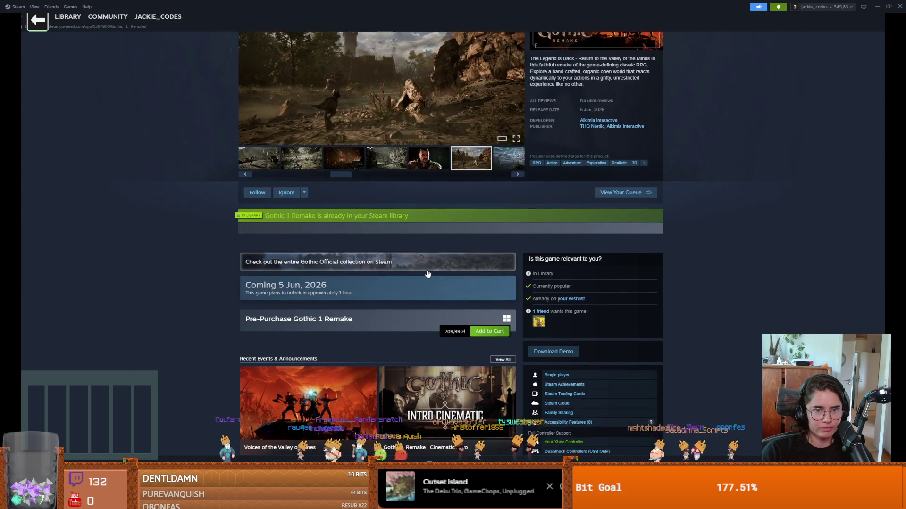
{"action": "key", "text": "alt+Tab"}
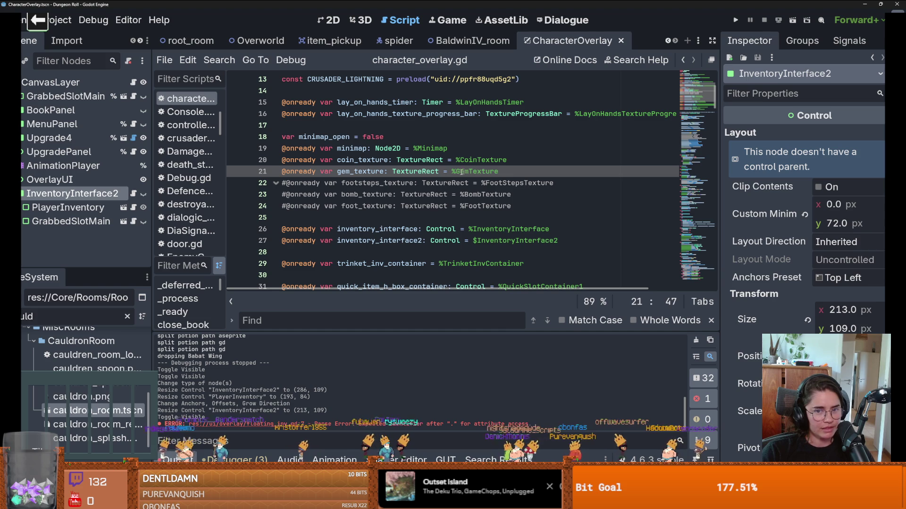
Check the inventory_interface2 variable declaration and save the character overlay scene
{"action": "left_click", "coordinate": [393, 216]}
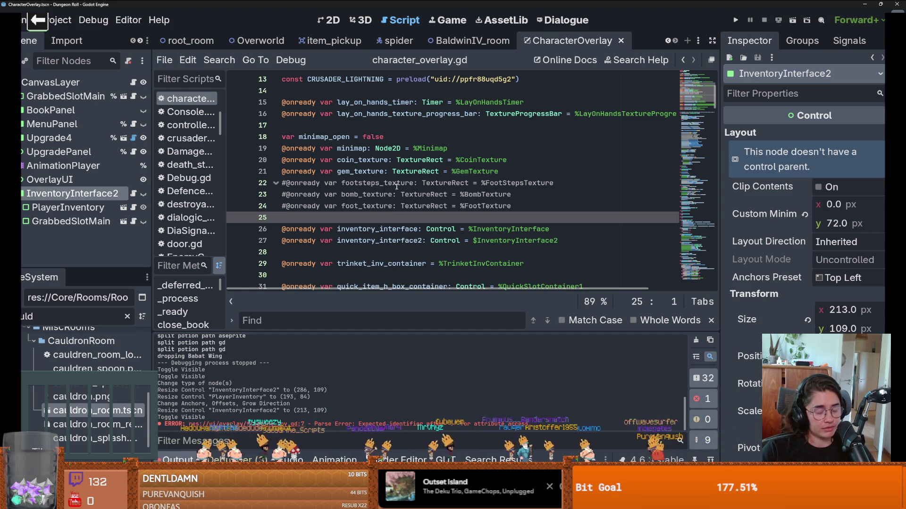
{"action": "left_click", "coordinate": [335, 210]}
{"action": "left_click", "coordinate": [344, 229]}
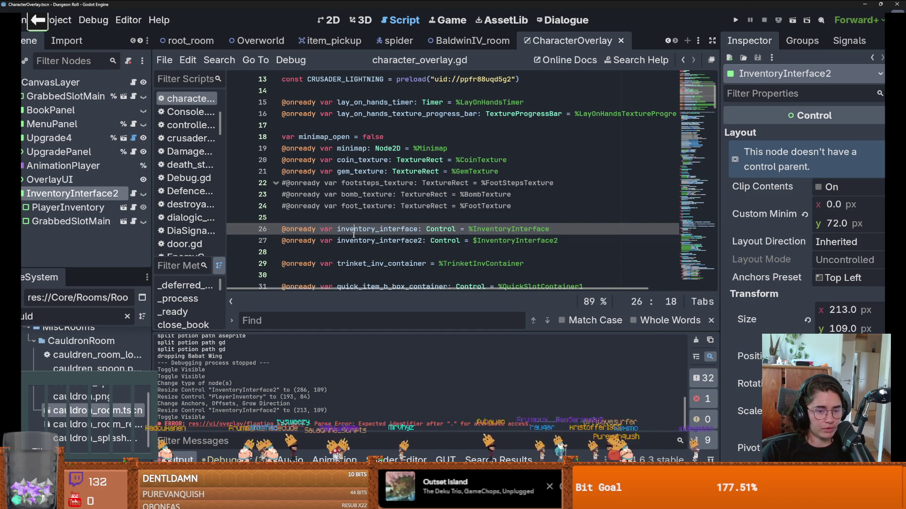
{"action": "double_click", "coordinate": [352, 237]}
{"action": "scroll", "coordinate": [348, 240], "scroll_direction": "down", "scroll_amount": 2}
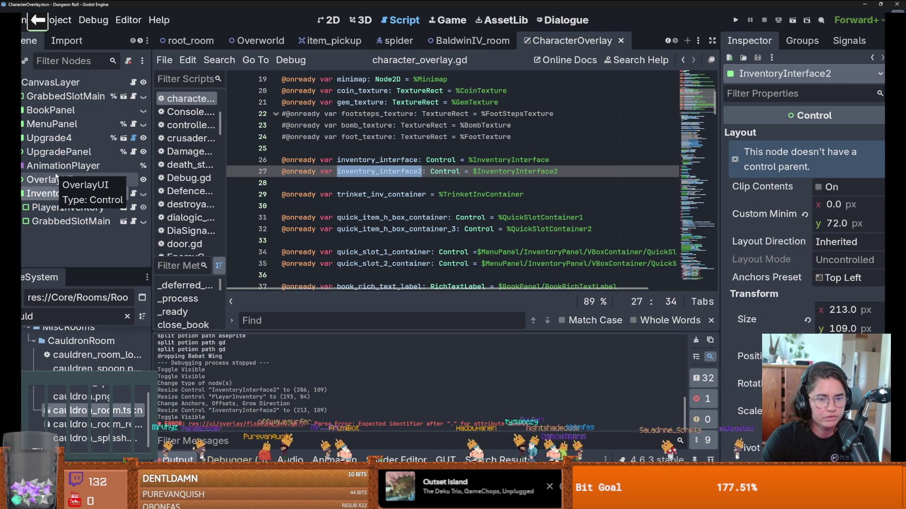
{"action": "left_click", "coordinate": [332, 183]}
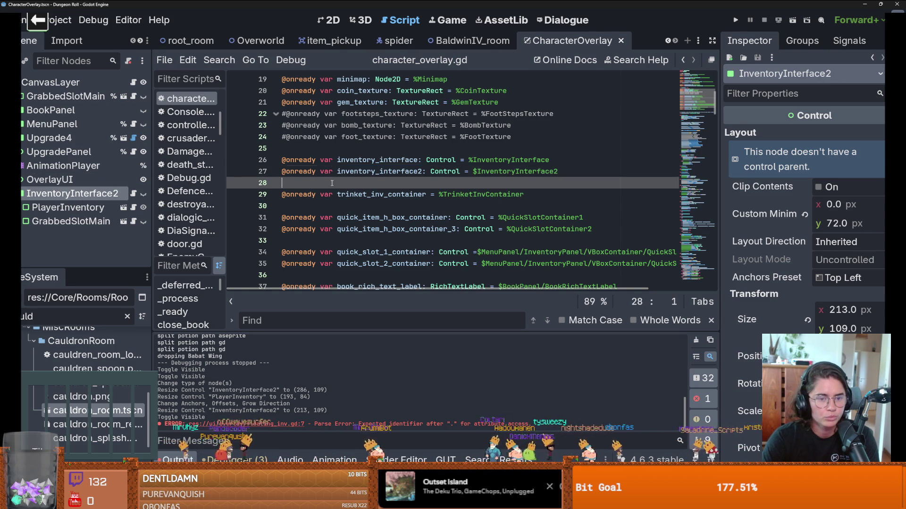
{"action": "key", "text": "ctrl+s"}
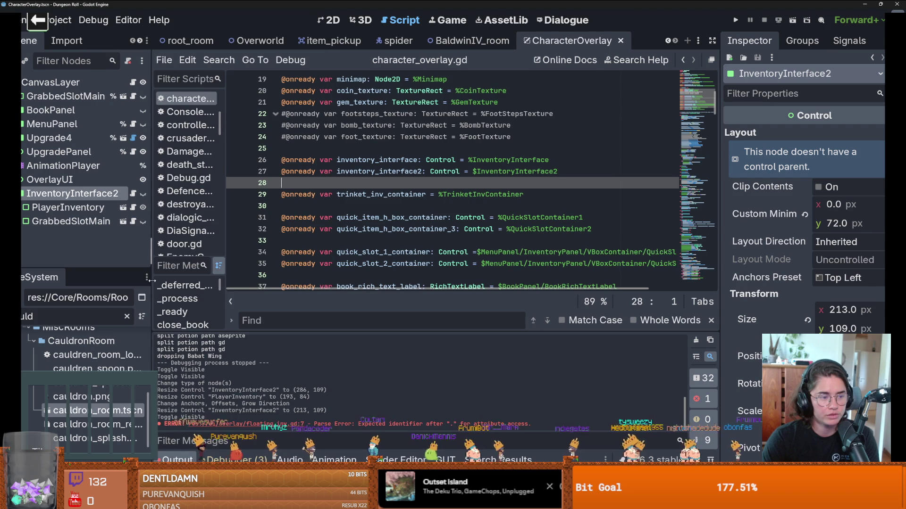
Narrow the left docks, save again and switch to the BaldwinIV_room scene
{"action": "left_click_drag", "start_coordinate": [151, 282], "coordinate": [147, 282]}
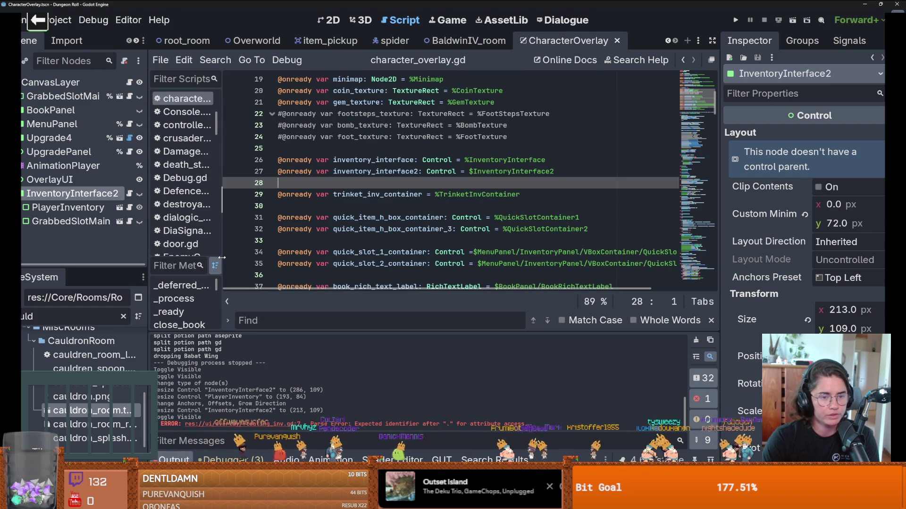
{"action": "left_click_drag", "start_coordinate": [222, 262], "coordinate": [218, 261]}
{"action": "left_click_drag", "start_coordinate": [146, 266], "coordinate": [134, 266]}
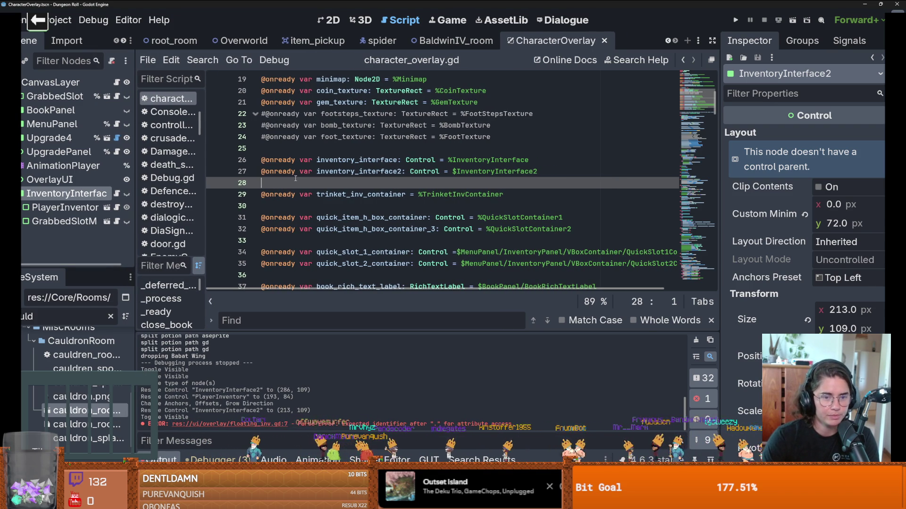
{"action": "key", "text": "ctrl+s"}
{"action": "scroll", "coordinate": [401, 221], "scroll_direction": "up", "scroll_amount": 6}
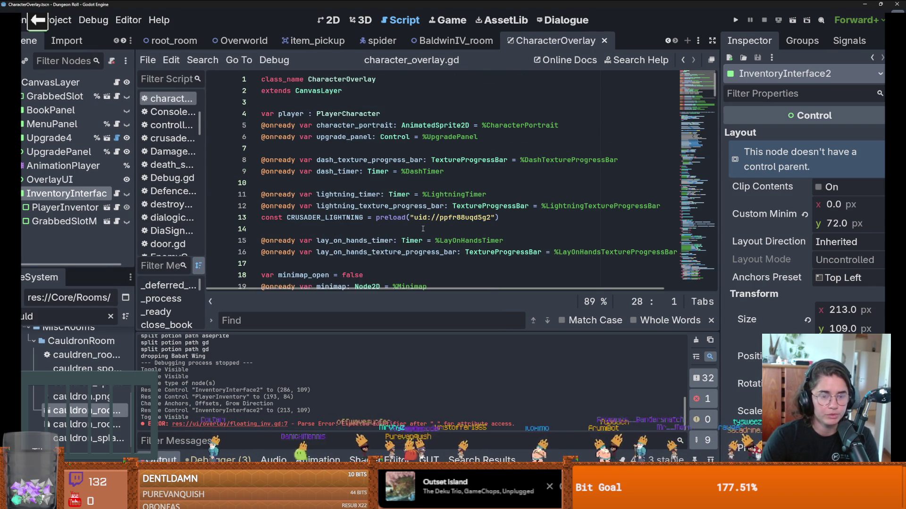
{"action": "left_click", "coordinate": [417, 43]}
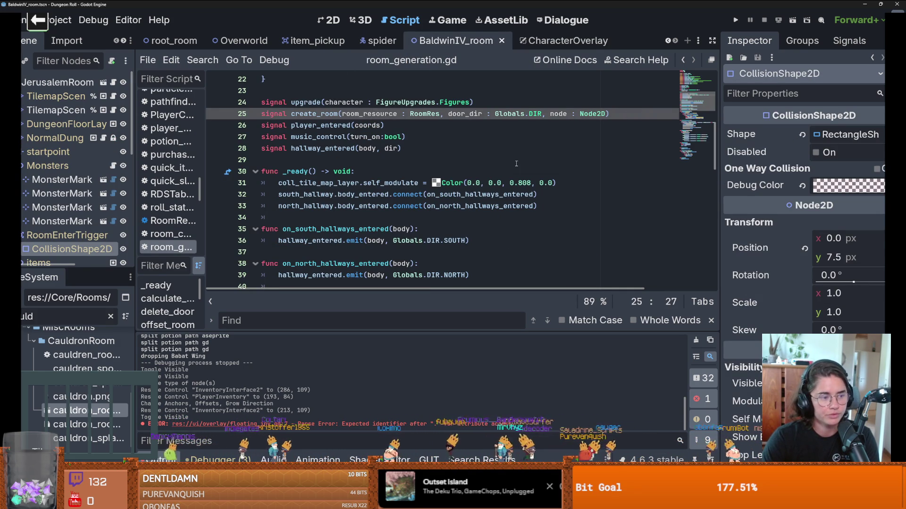
Enlarge and widen the FileSystem dock, open cauldron_room.tscn and view it in 2D
{"action": "scroll", "coordinate": [516, 164], "scroll_direction": "down", "scroll_amount": 3}
{"action": "scroll", "coordinate": [515, 164], "scroll_direction": "up", "scroll_amount": 5}
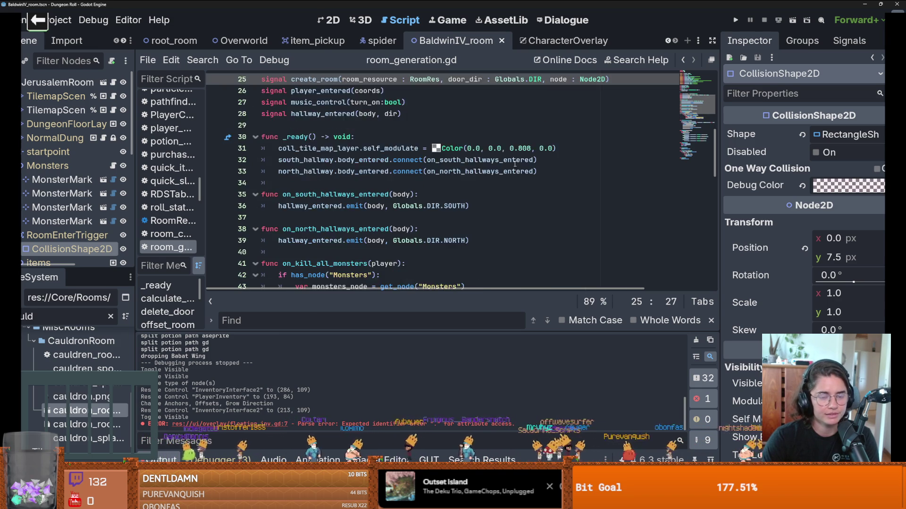
{"action": "scroll", "coordinate": [515, 164], "scroll_direction": "up", "scroll_amount": 2}
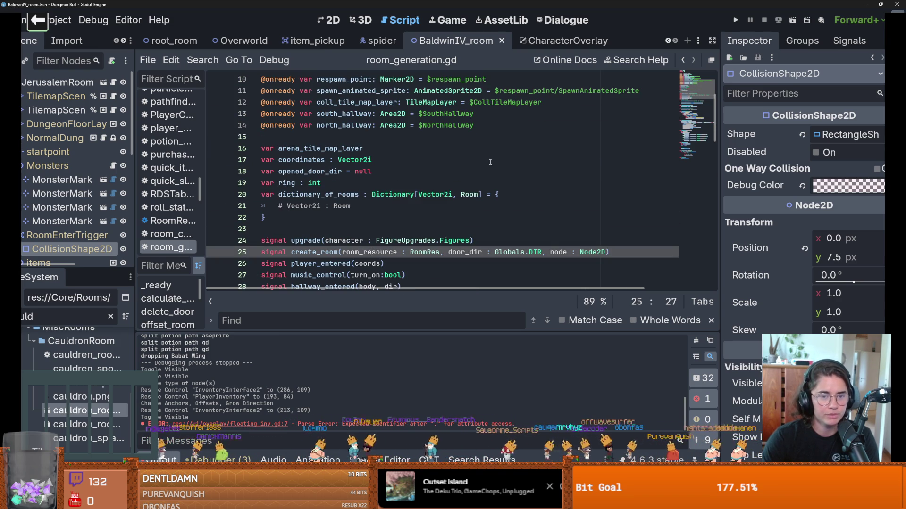
{"action": "scroll", "coordinate": [491, 162], "scroll_direction": "up", "scroll_amount": 3}
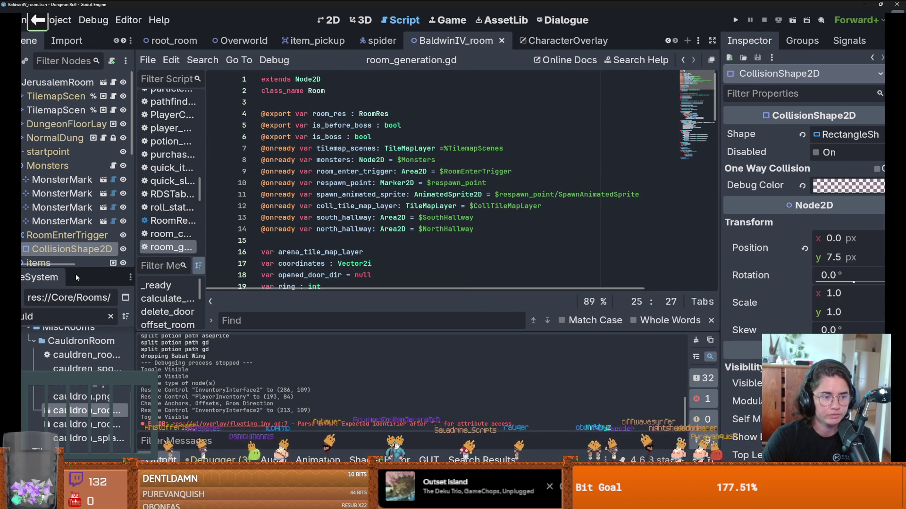
{"action": "left_click_drag", "start_coordinate": [78, 272], "coordinate": [78, 109]}
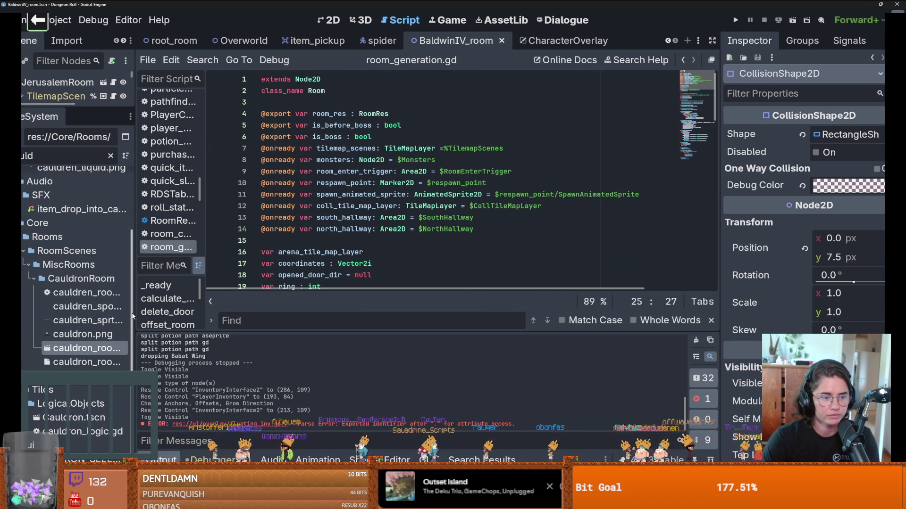
{"action": "left_click_drag", "start_coordinate": [134, 314], "coordinate": [207, 313]}
{"action": "double_click", "coordinate": [125, 348]}
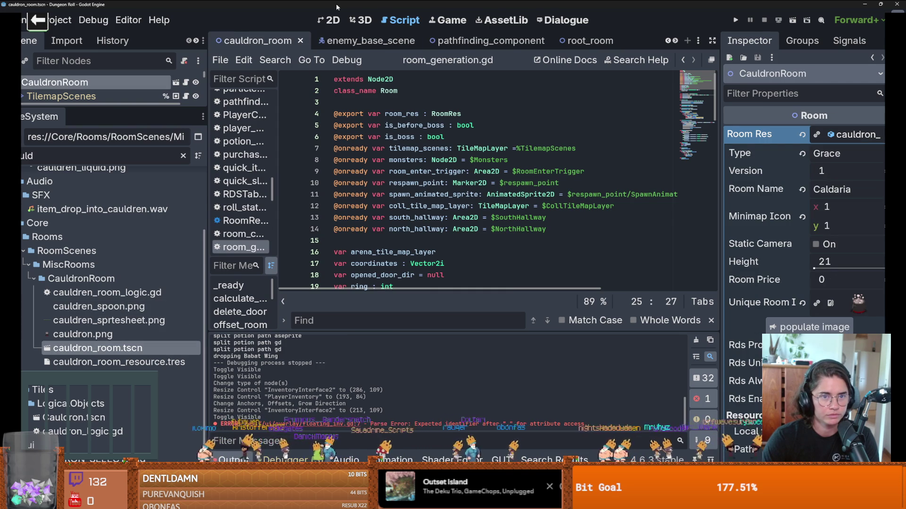
{"action": "left_click", "coordinate": [332, 20]}
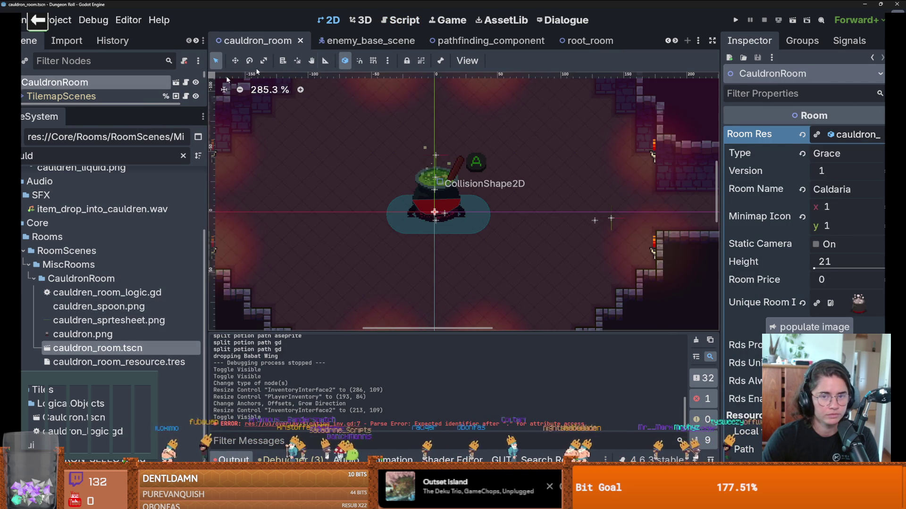
Open the Dungeon scene and inspect its CanvasLayer node's properties
{"action": "left_click", "coordinate": [667, 42]}
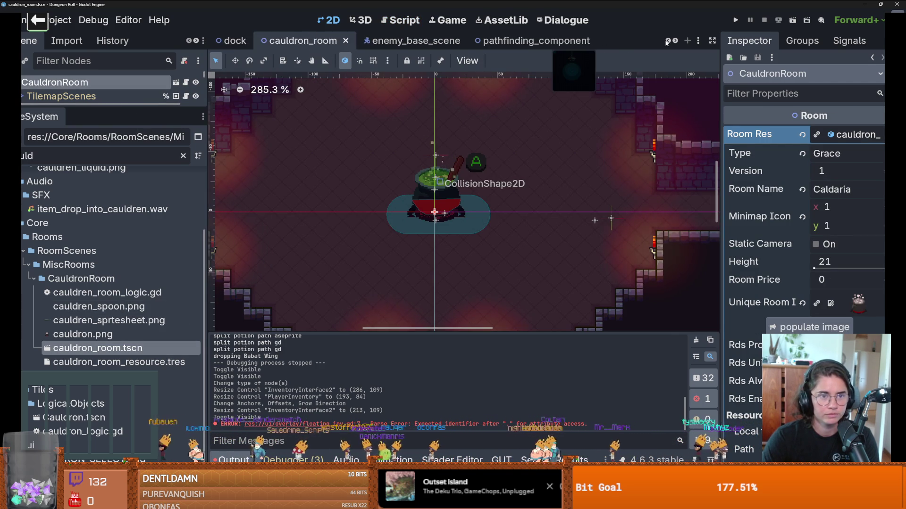
{"action": "left_click", "coordinate": [667, 42]}
{"action": "left_click", "coordinate": [667, 41]}
{"action": "left_click", "coordinate": [245, 40]}
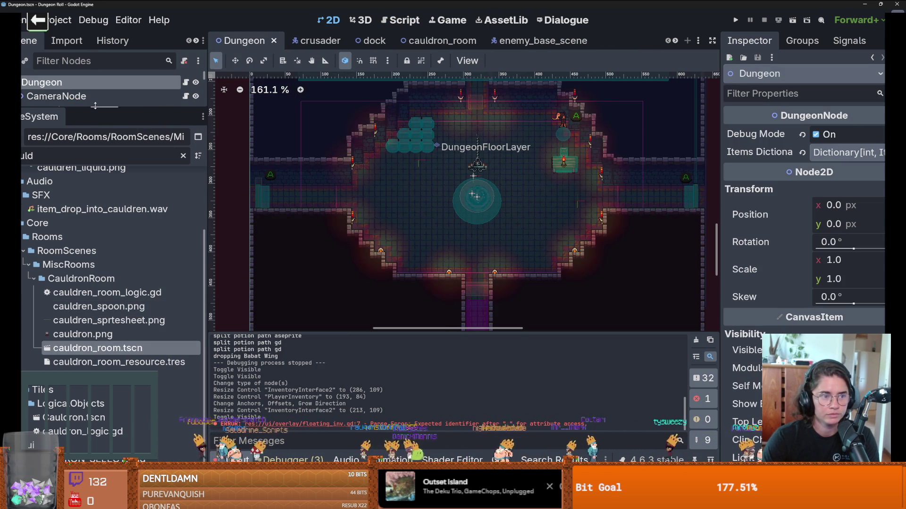
{"action": "left_click_drag", "start_coordinate": [94, 106], "coordinate": [94, 318]}
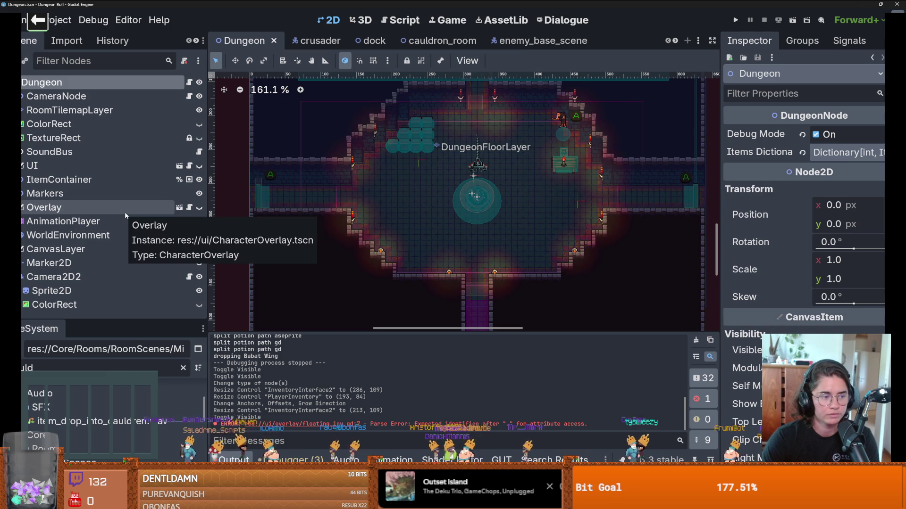
{"action": "left_click", "coordinate": [94, 249]}
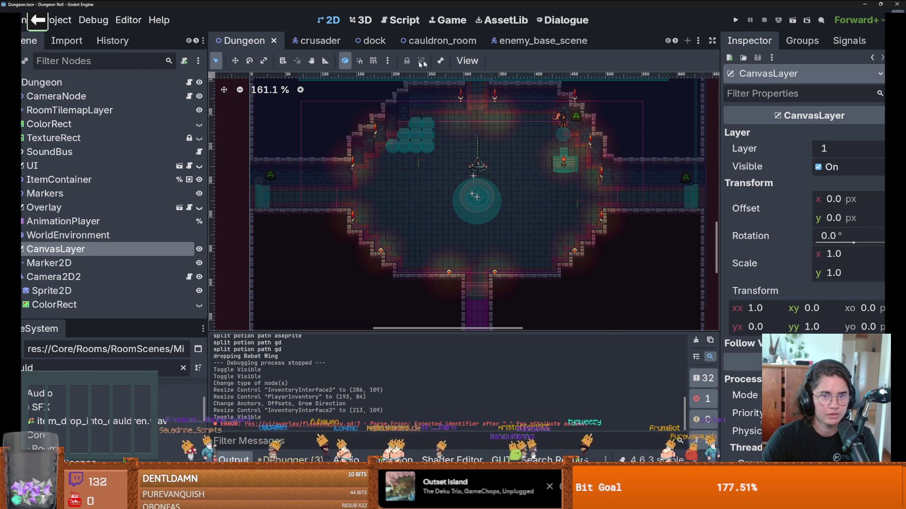
Return to cauldron_room and open the Cauldron node's interactable_object.gd script
{"action": "left_click", "coordinate": [462, 46]}
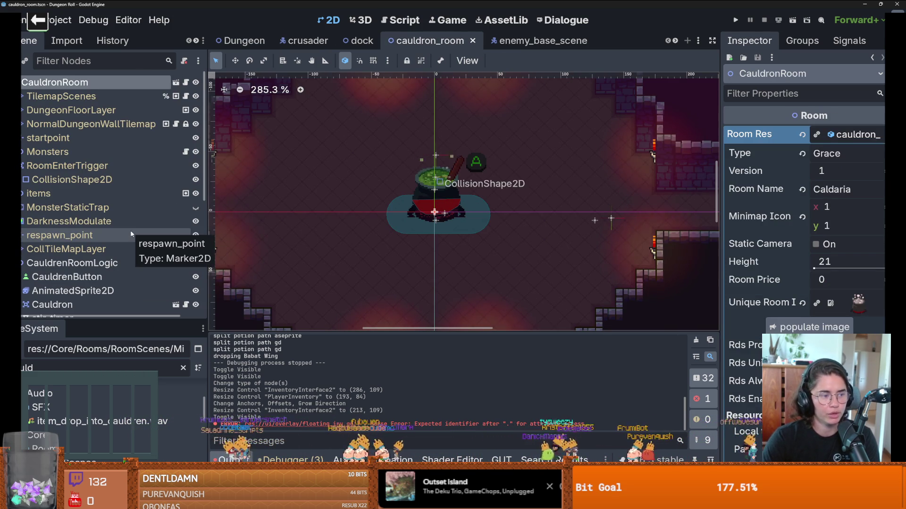
{"action": "scroll", "coordinate": [130, 231], "scroll_direction": "down", "scroll_amount": 8}
{"action": "scroll", "coordinate": [129, 232], "scroll_direction": "up", "scroll_amount": 4}
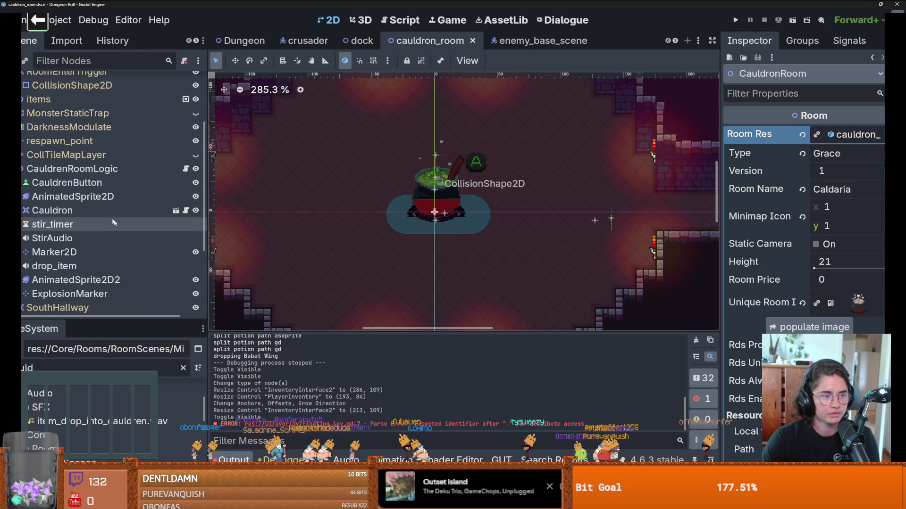
{"action": "left_click", "coordinate": [185, 211]}
{"action": "scroll", "coordinate": [447, 202], "scroll_direction": "down", "scroll_amount": 3}
{"action": "scroll", "coordinate": [446, 201], "scroll_direction": "up", "scroll_amount": 4}
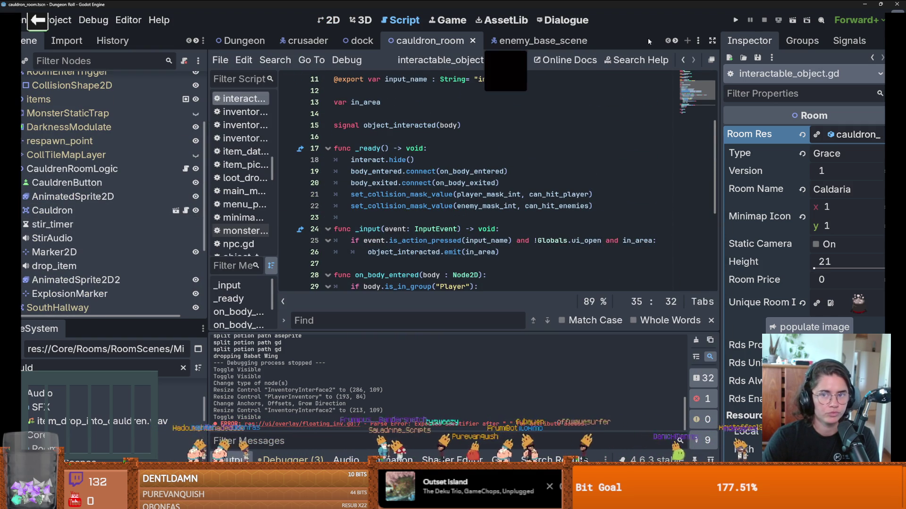
{"action": "scroll", "coordinate": [679, 41], "scroll_direction": "down", "scroll_amount": 8}
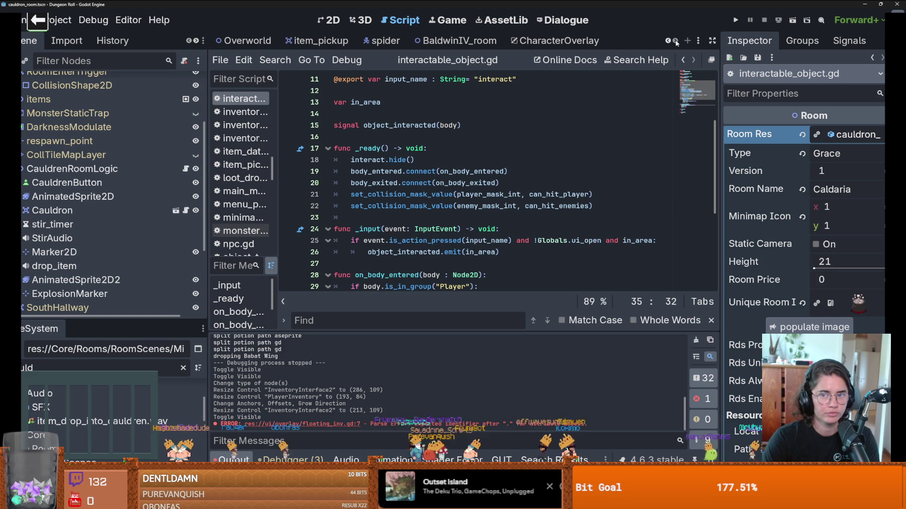
In floating_inv.gd's _ready, connect Globals.toggle_floating_inv to on_toggle_floating_inv
{"action": "left_click", "coordinate": [557, 40]}
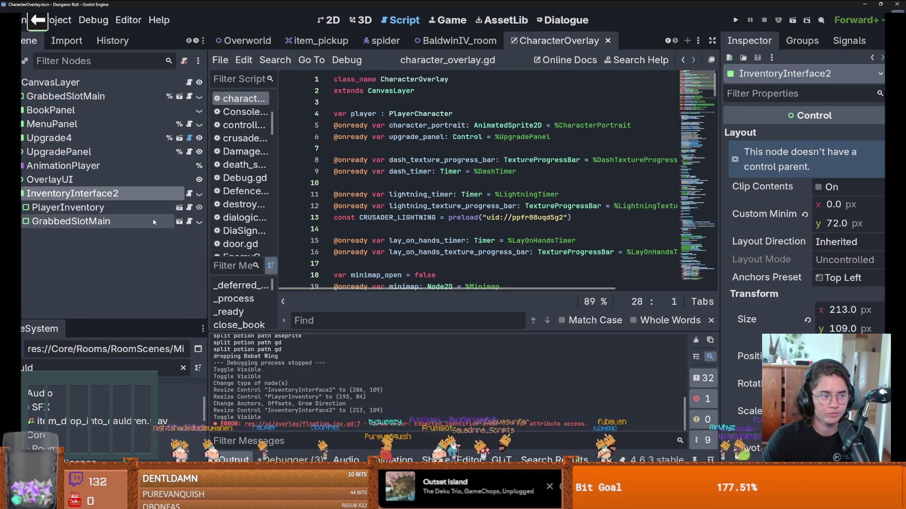
{"action": "left_click", "coordinate": [189, 194]}
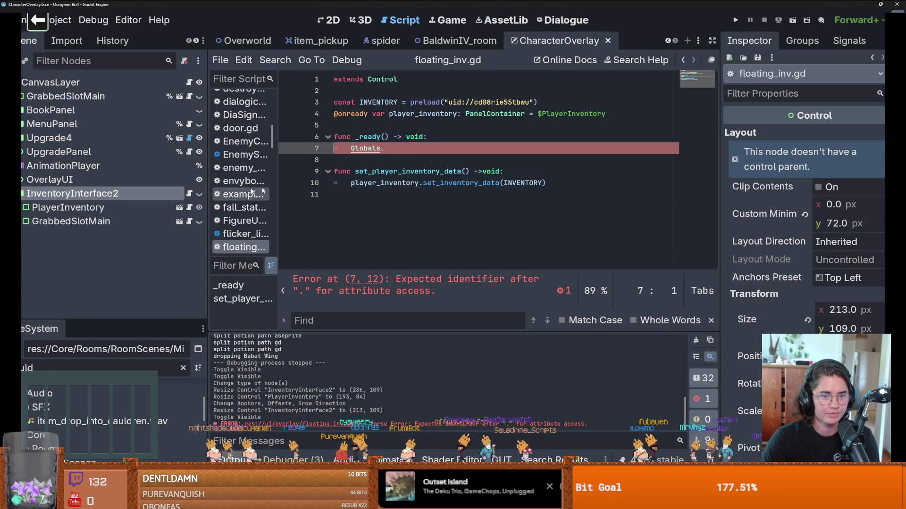
{"action": "left_click", "coordinate": [408, 148]}
{"action": "type", "text": "Globals.toggle_floating_inv"}
{"action": "key", "text": "ctrl+z"}
{"action": "key", "text": "ctrl+shift+Left"}
{"action": "key", "text": "ctrl+shift+Left"}
{"action": "type", "text": "Globals.toggle_floating_inv"}
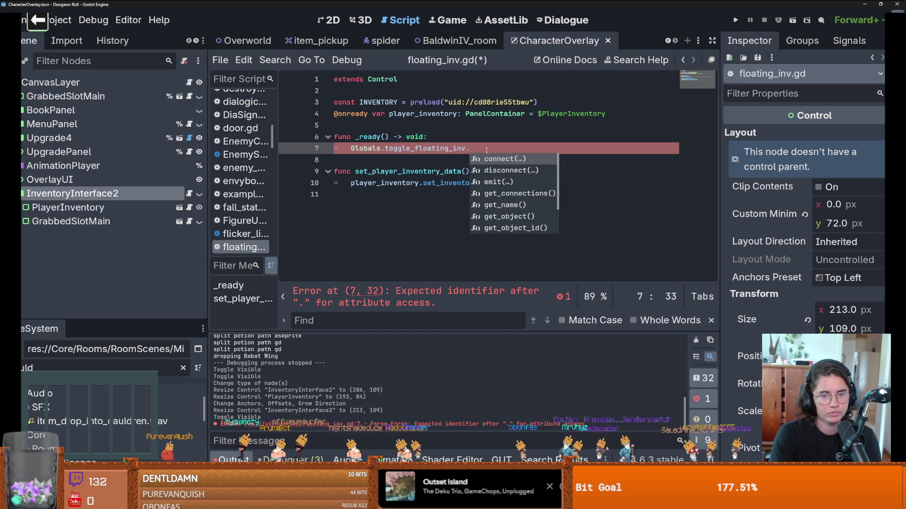
{"action": "key", "text": "Return"}
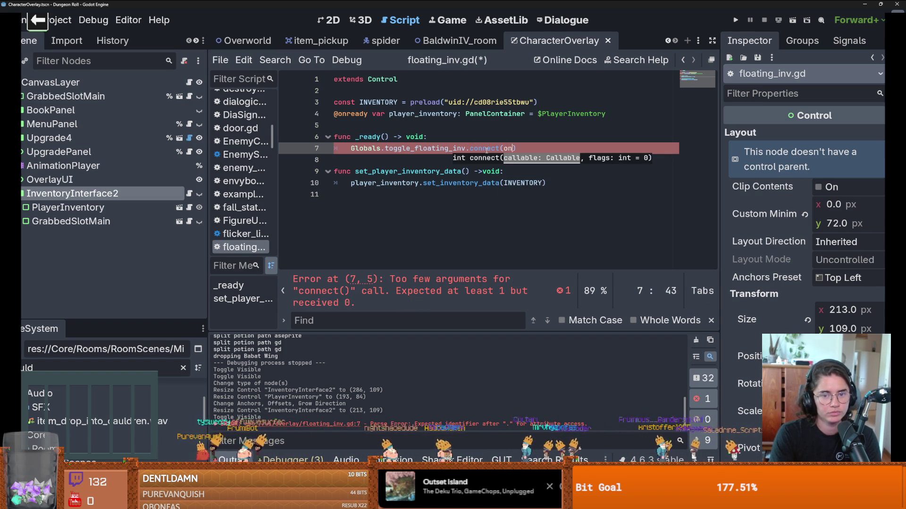
{"action": "type", "text": "_toggle_floating_inv"}
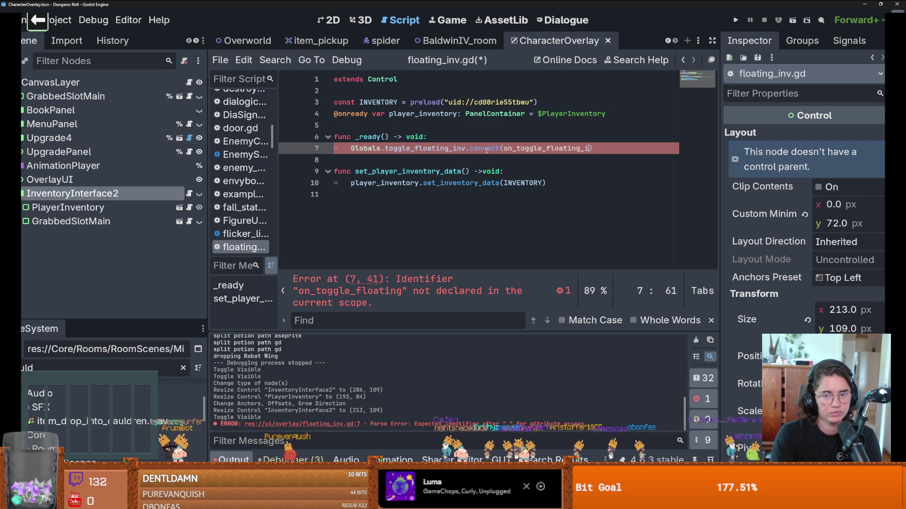
Add a handler 'func on_toggle_floating_inv(open: bool):' with a pass body
{"action": "left_click", "coordinate": [385, 207]}
{"action": "key", "text": "Return"}
{"action": "type", "text": "unc on_toggle_floating_inv()"}
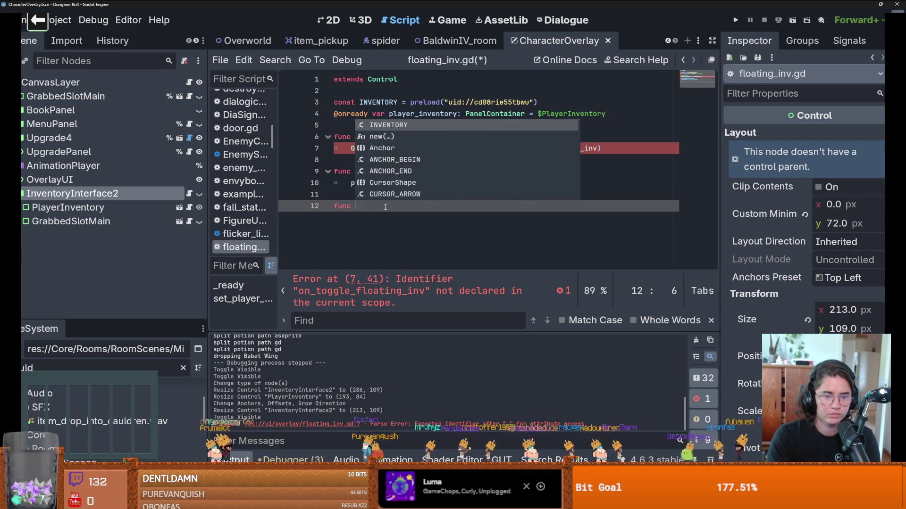
{"action": "type", "text": ":"}
{"action": "key", "text": "Return"}
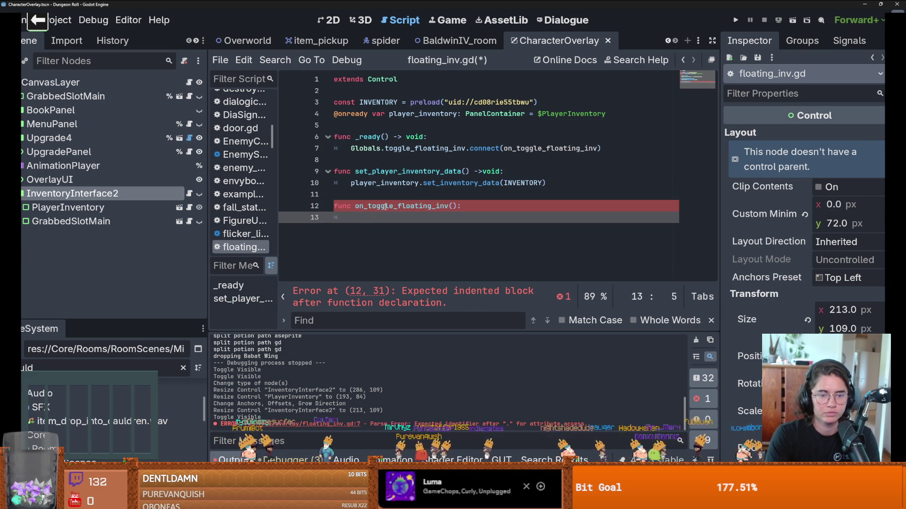
{"action": "type", "text": "pass"}
{"action": "left_click", "coordinate": [453, 207]}
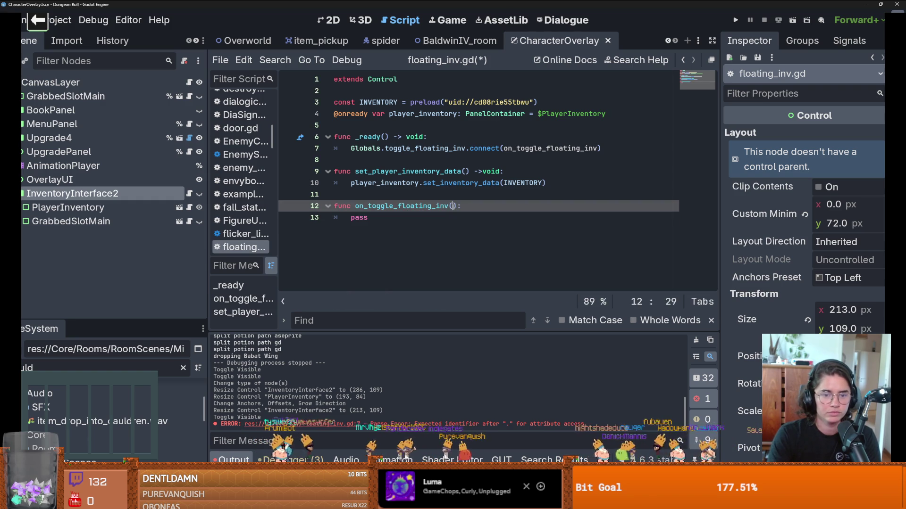
{"action": "type", "text": "open: boo"}
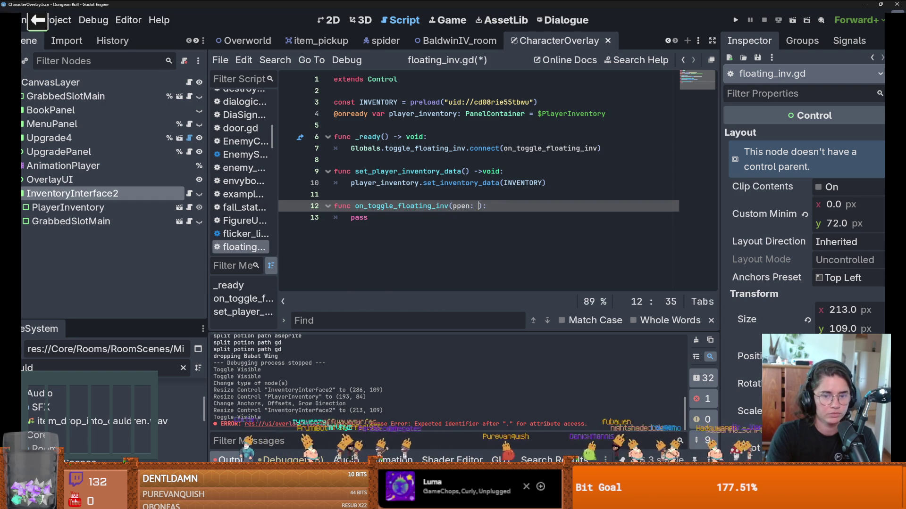
{"action": "type", "text": "l"}
Replace pass with 'visible = open' and run the game with F5
{"action": "double_click", "coordinate": [353, 218]}
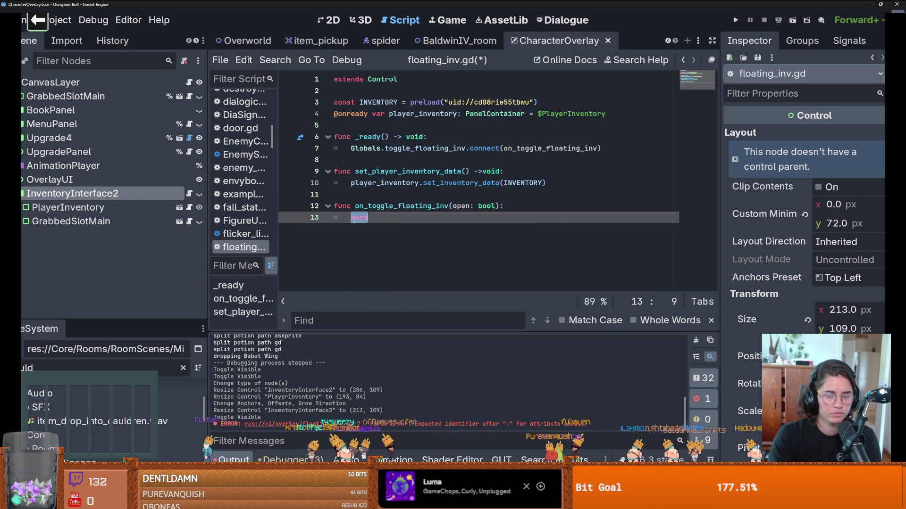
{"action": "type", "text": "vi"}
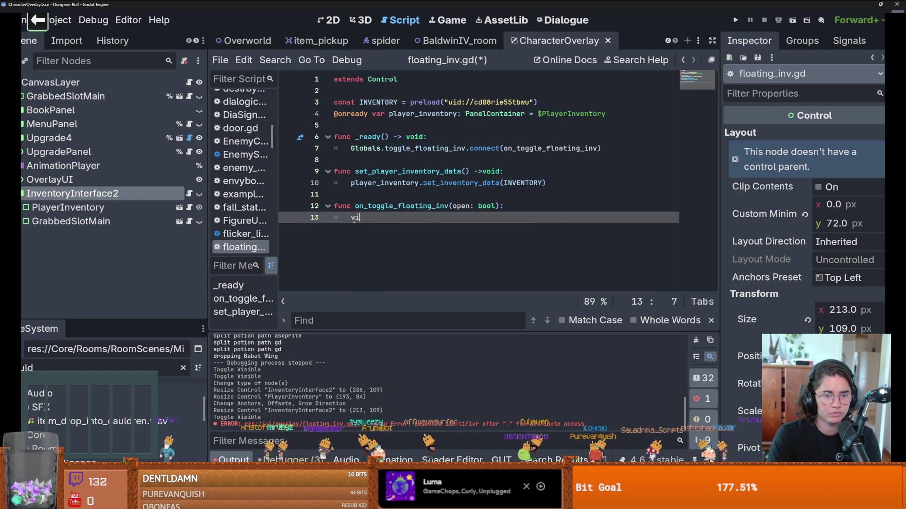
{"action": "key", "text": "Down"}
{"action": "key", "text": "Down"}
{"action": "key", "text": "Return"}
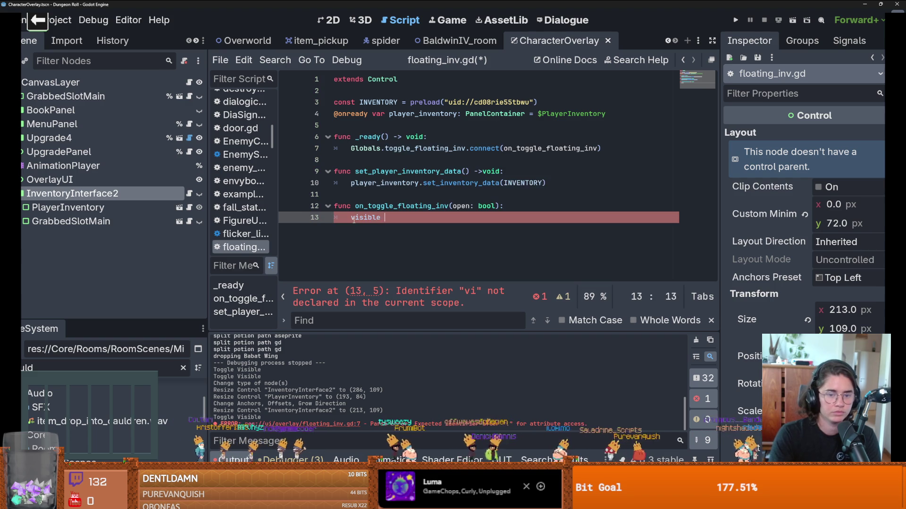
{"action": "type", "text": "open"}
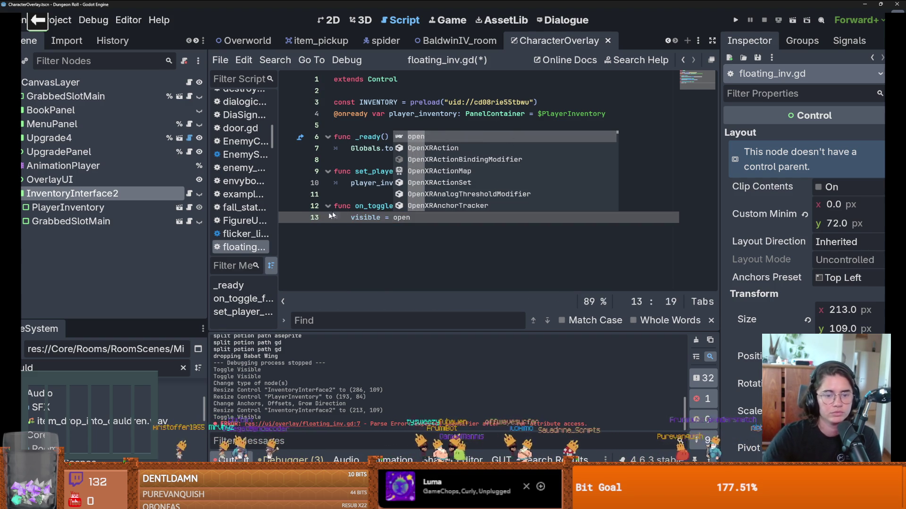
{"action": "left_click", "coordinate": [355, 206]}
{"action": "key", "text": "F5"}
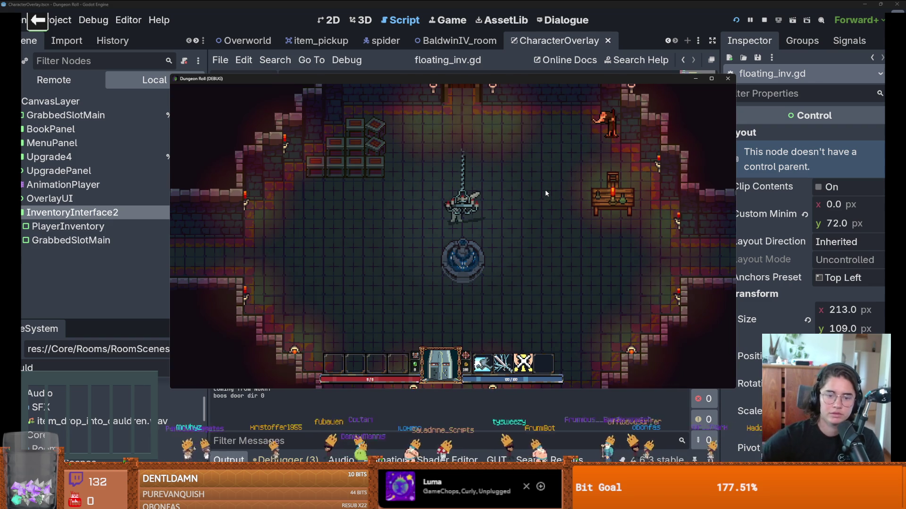
Spawn item 12 via the in-game console and walk to the cauldron room
{"action": "key", "text": "grave"}
{"action": "type", "text": "spawn_item"}
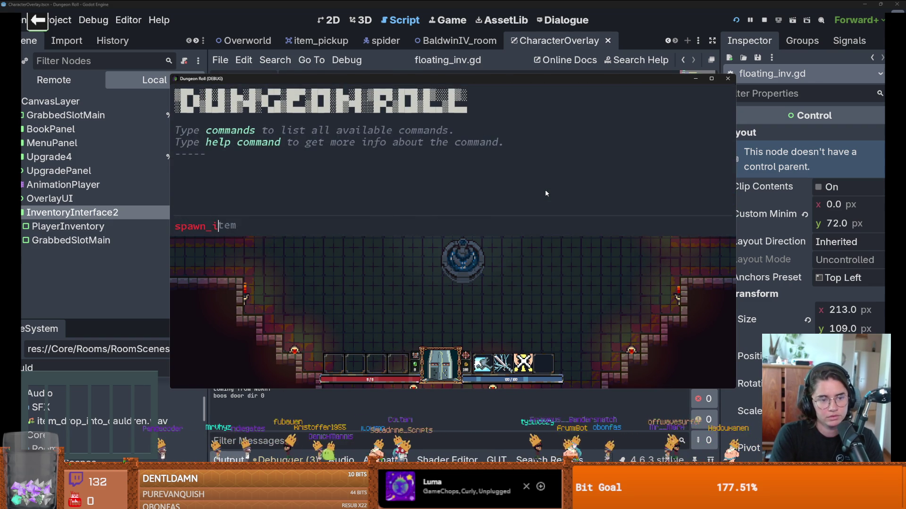
{"action": "type", "text": " 12"}
{"action": "key", "text": "Return"}
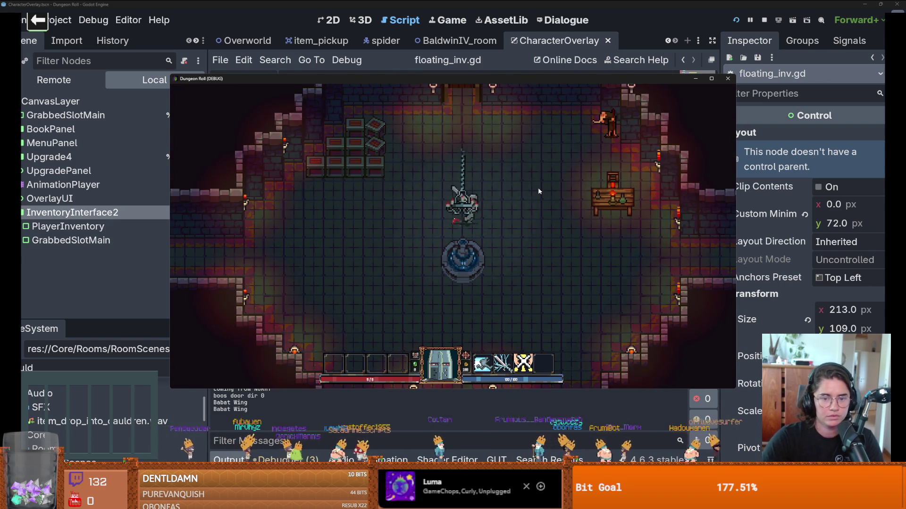
{"action": "key", "text": "d"}
{"action": "key", "text": "Tab"}
{"action": "key", "text": "Tab"}
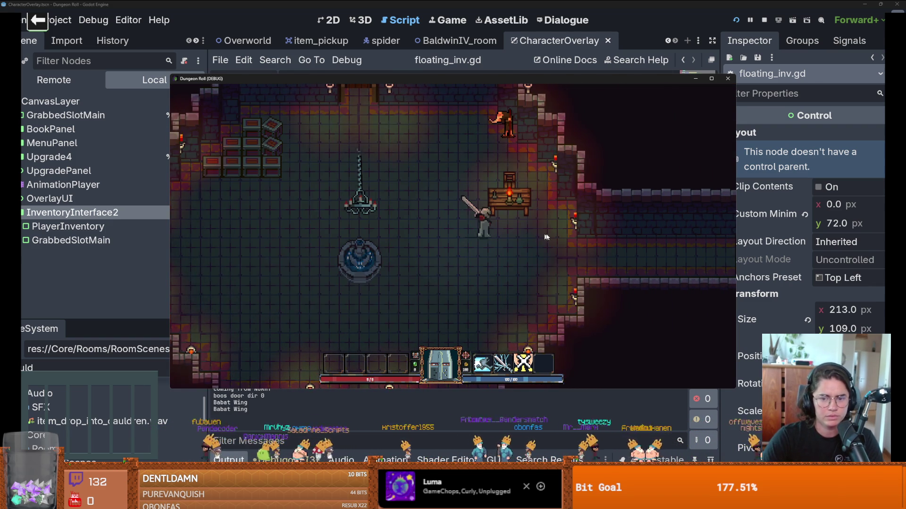
{"action": "key", "text": "Tab"}
{"action": "key", "text": "Tab"}
{"action": "key", "text": "d"}
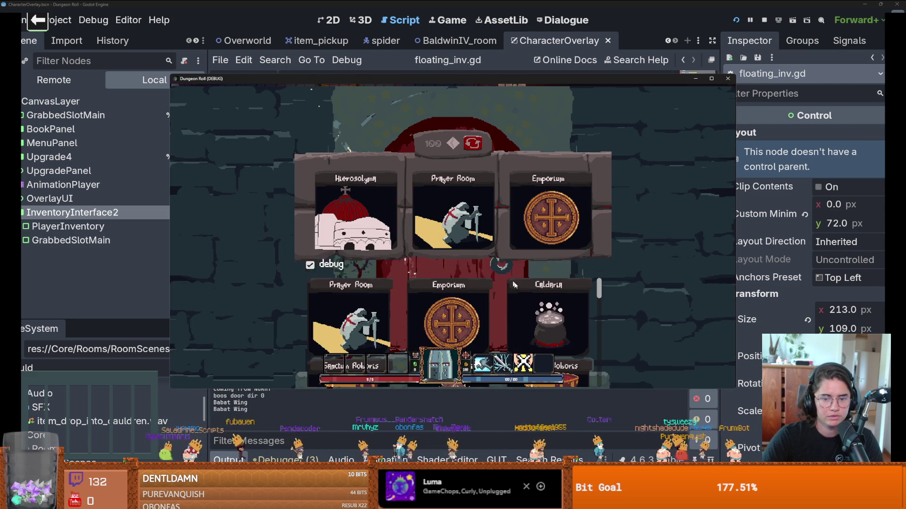
{"action": "left_click", "coordinate": [546, 302]}
{"action": "key", "text": "d"}
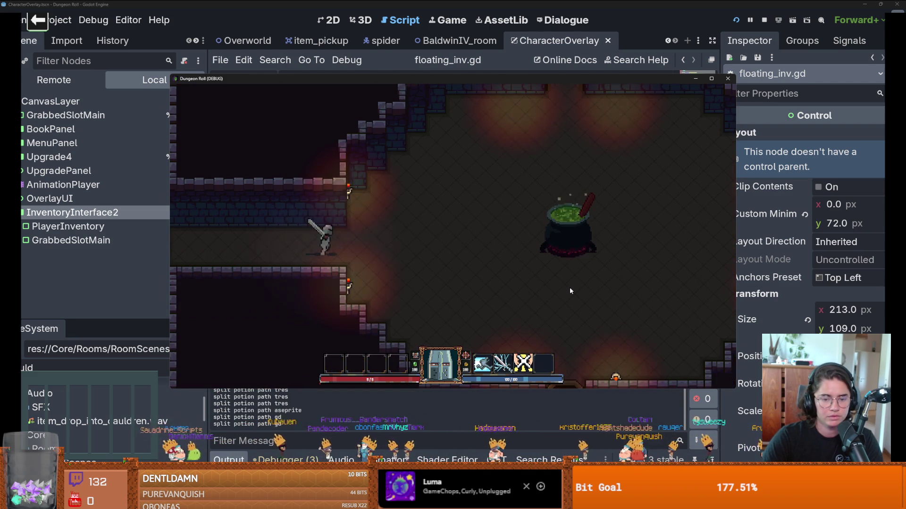
{"action": "key", "text": "d"}
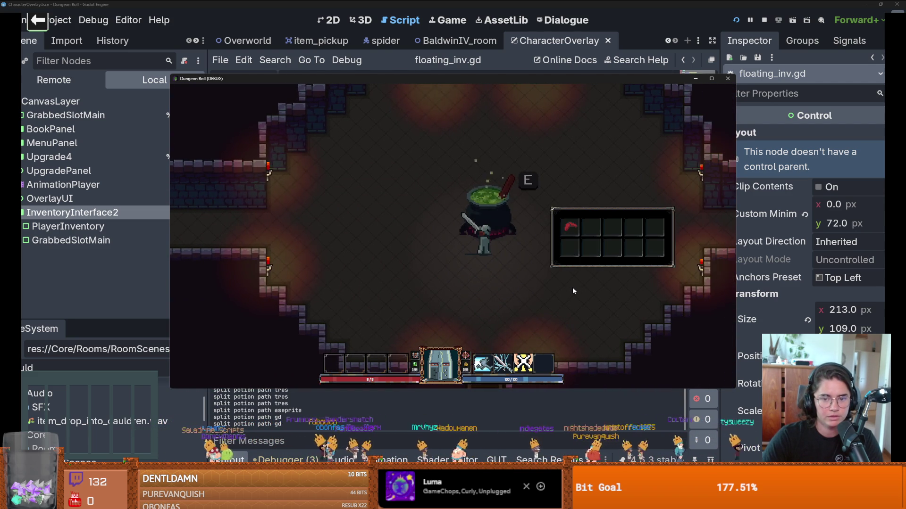
Drop the red item into the cauldron, walk away and back, then open the full inventory
{"action": "left_click", "coordinate": [568, 227]}
{"action": "left_click", "coordinate": [483, 188]}
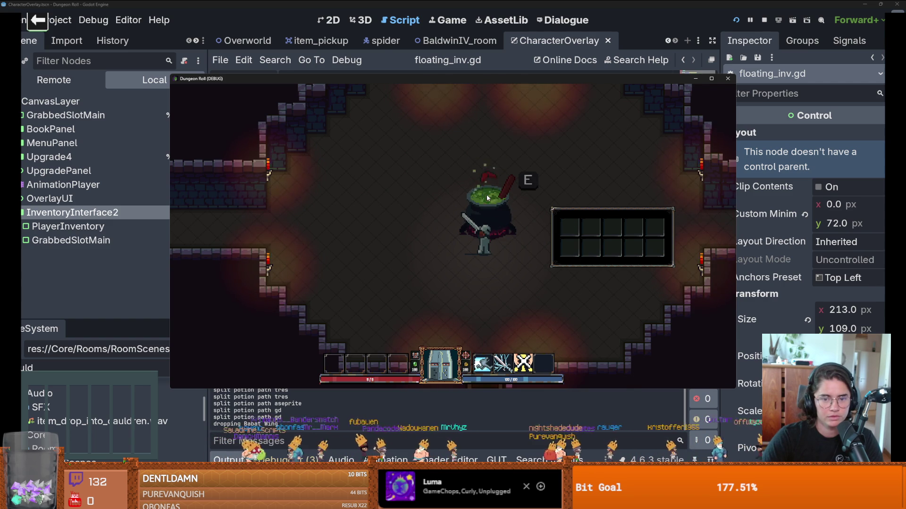
{"action": "key", "text": "d"}
{"action": "key", "text": "s"}
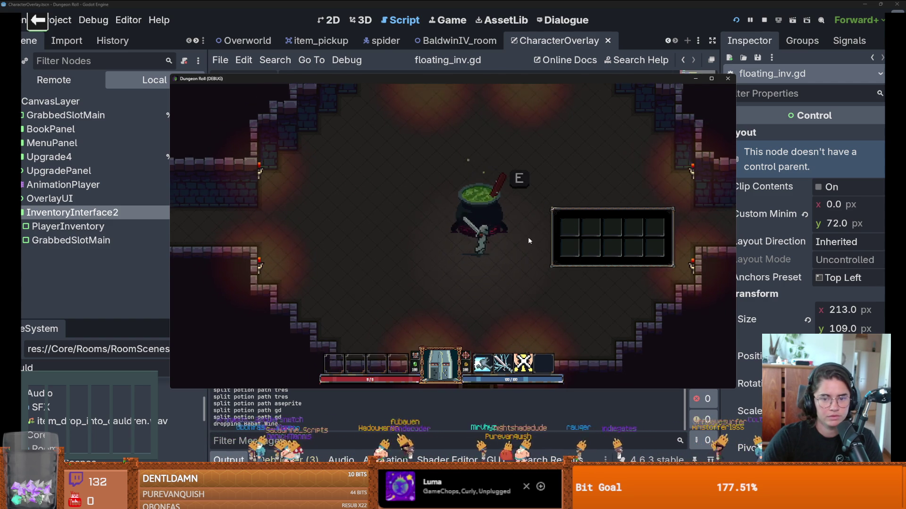
{"action": "key", "text": "w"}
{"action": "key", "text": "a"}
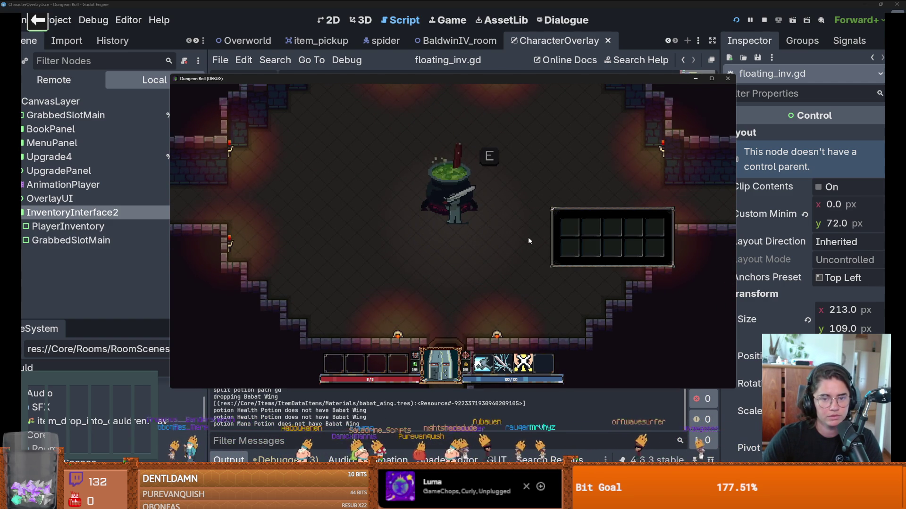
{"action": "key", "text": "d"}
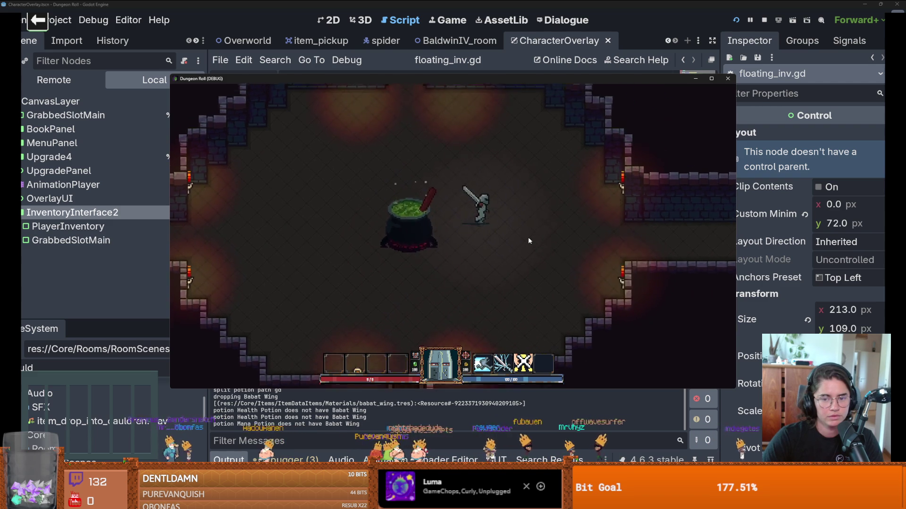
{"action": "key", "text": "i"}
{"action": "key", "text": "i"}
Spawn another item 12, use the cauldron inventory, check it closes when leaving, then close the game
{"action": "key", "text": "grave"}
{"action": "type", "text": "spawn_item 12 1"}
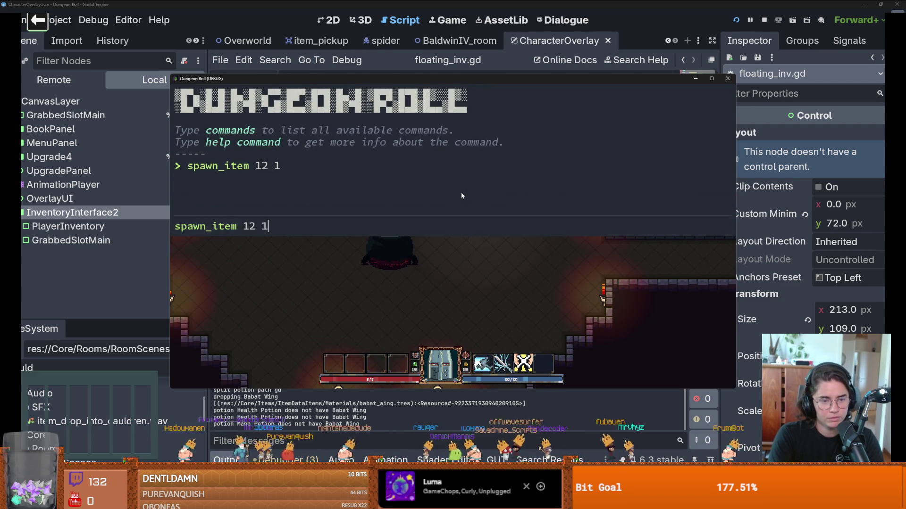
{"action": "key", "text": "grave"}
{"action": "key", "text": "a"}
{"action": "key", "text": "w"}
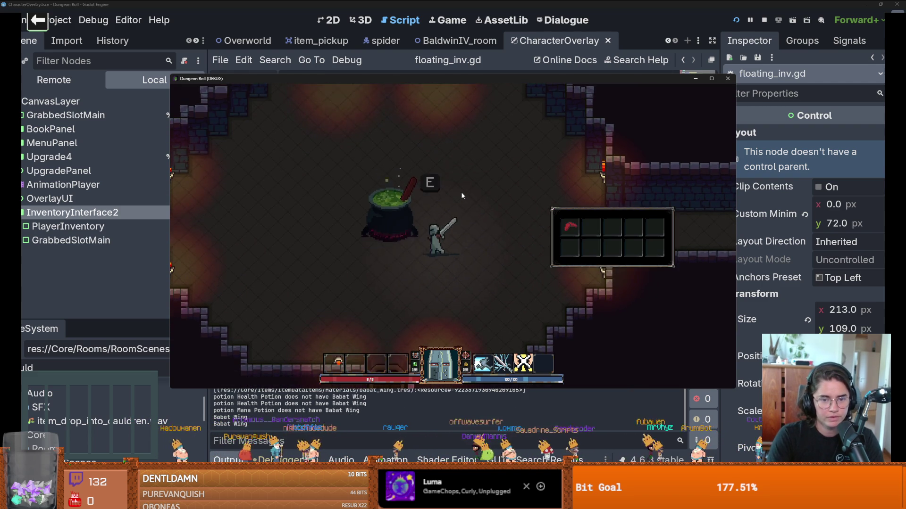
{"action": "key", "text": "e"}
{"action": "key", "text": "e"}
{"action": "key", "text": "e"}
{"action": "key", "text": "e"}
{"action": "key", "text": "e"}
{"action": "key", "text": "e"}
{"action": "key", "text": "e"}
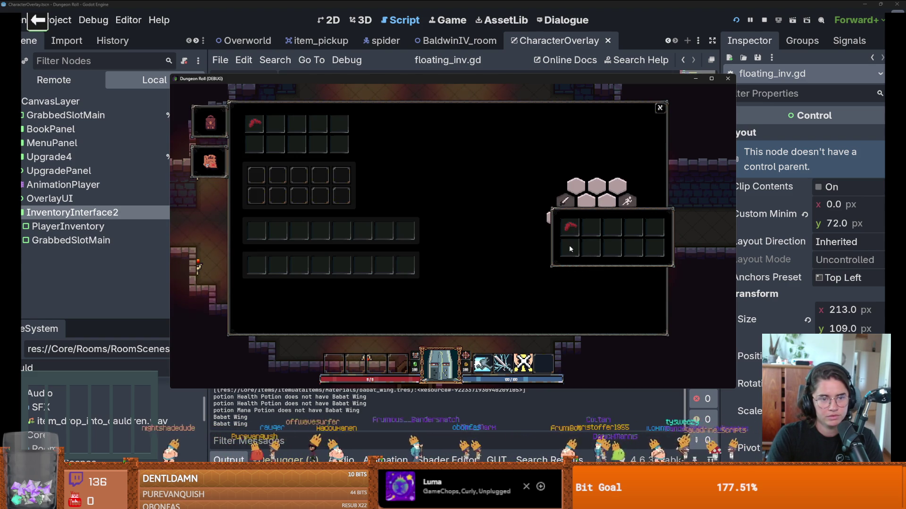
{"action": "key", "text": "e"}
{"action": "key", "text": "e"}
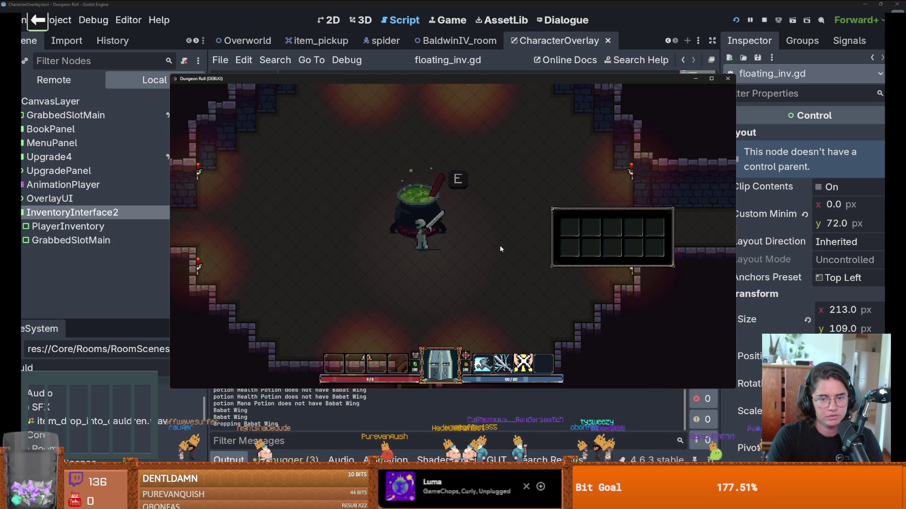
{"action": "key", "text": "d"}
{"action": "key", "text": "w"}
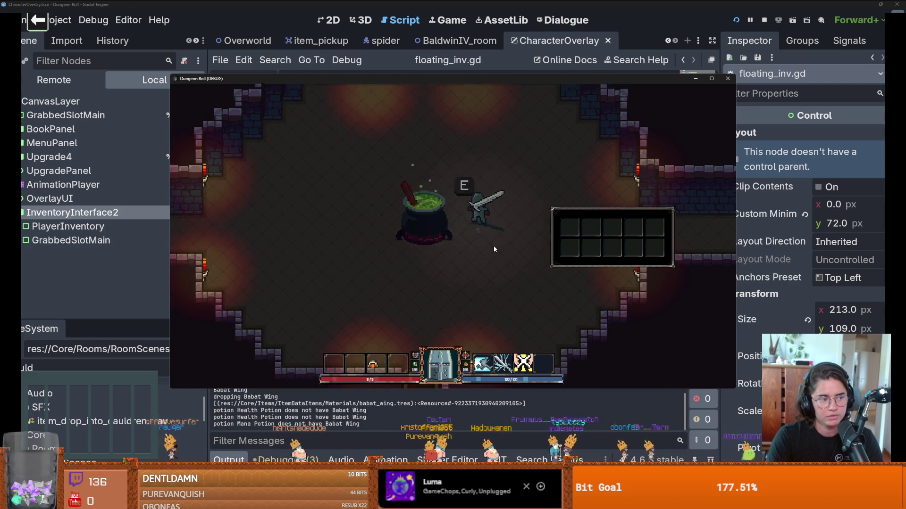
{"action": "key", "text": "s"}
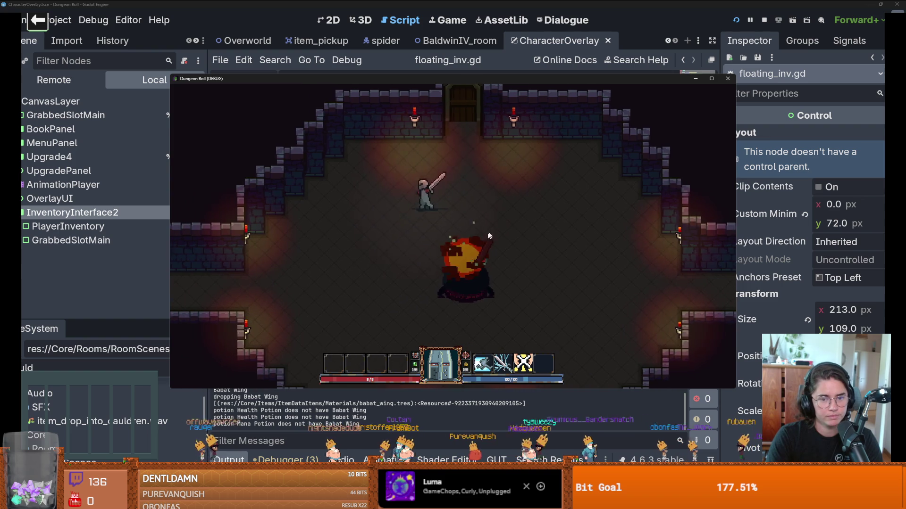
{"action": "left_click", "coordinate": [727, 79]}
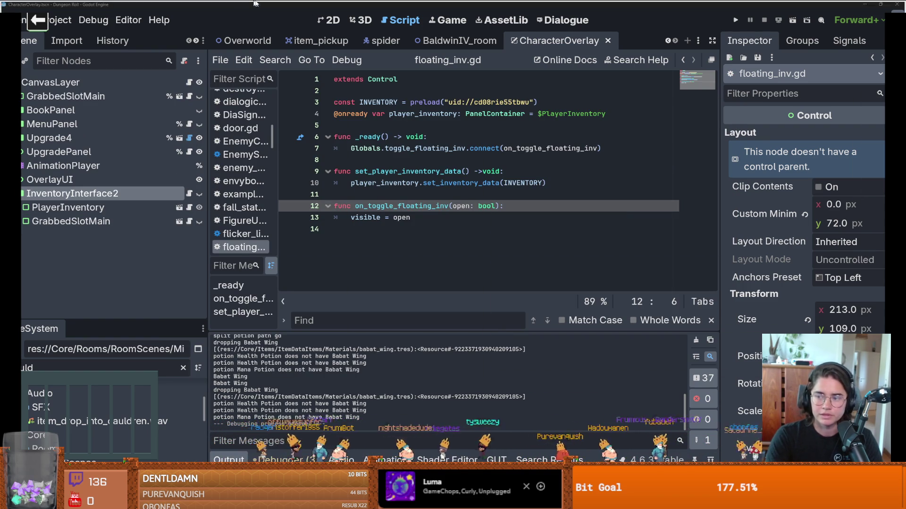
Bring up GitHub Desktop and start the commit summary with 'f'
{"action": "key", "text": "alt+Tab"}
{"action": "type", "text": "f"}
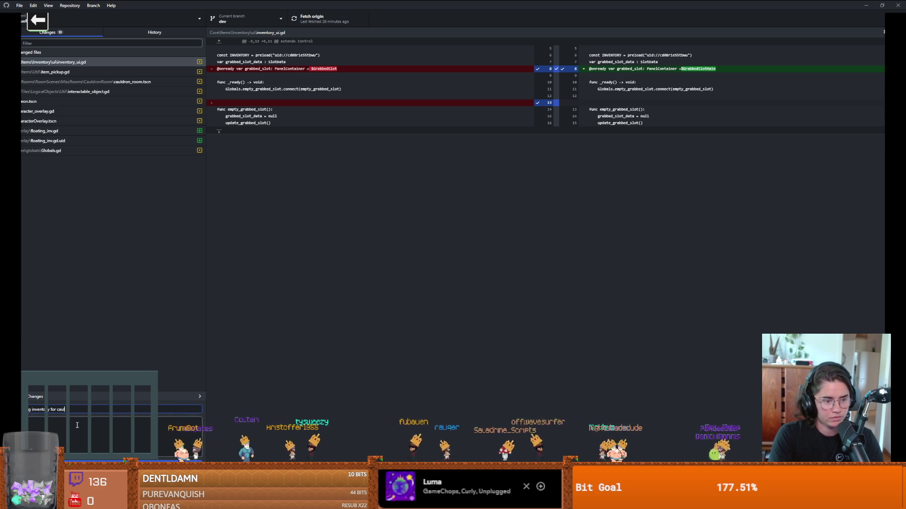
Complete the summary with 'room' and commit the floating inventory changes to dev
{"action": "type", "text": "room"}
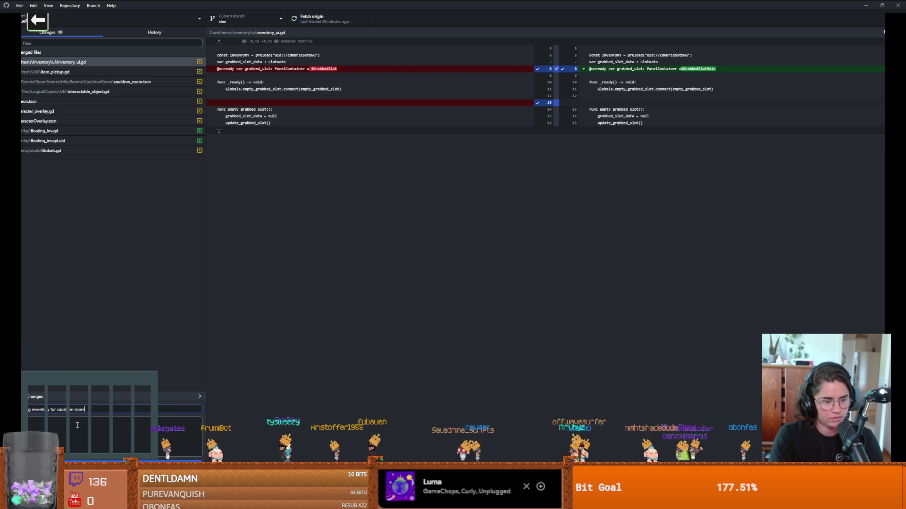
{"action": "key", "text": "ctrl+Return"}
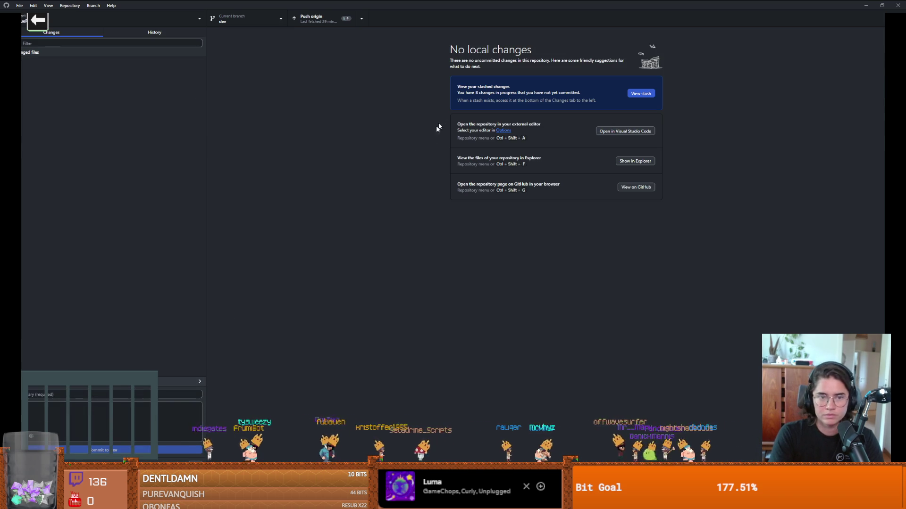
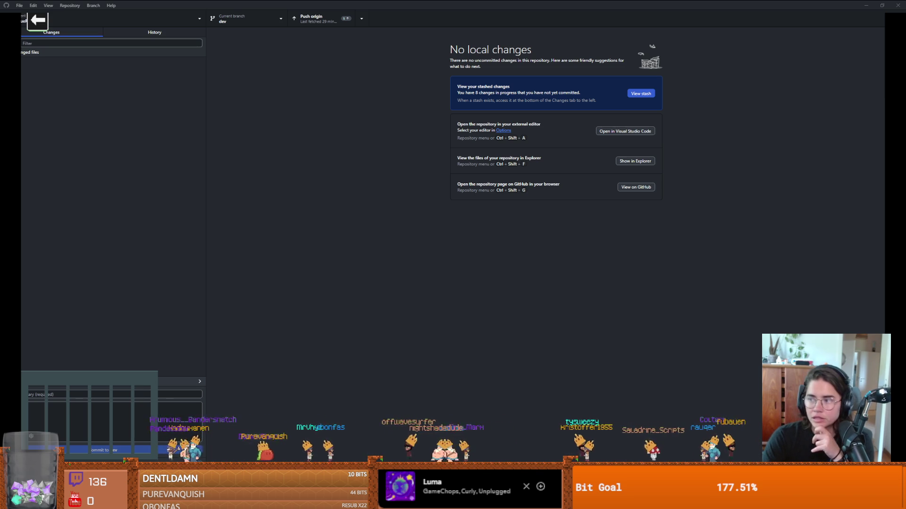
Switch from GitHub Desktop to Steam's Gothic 1 Remake store page
{"action": "key", "text": "alt+Tab"}
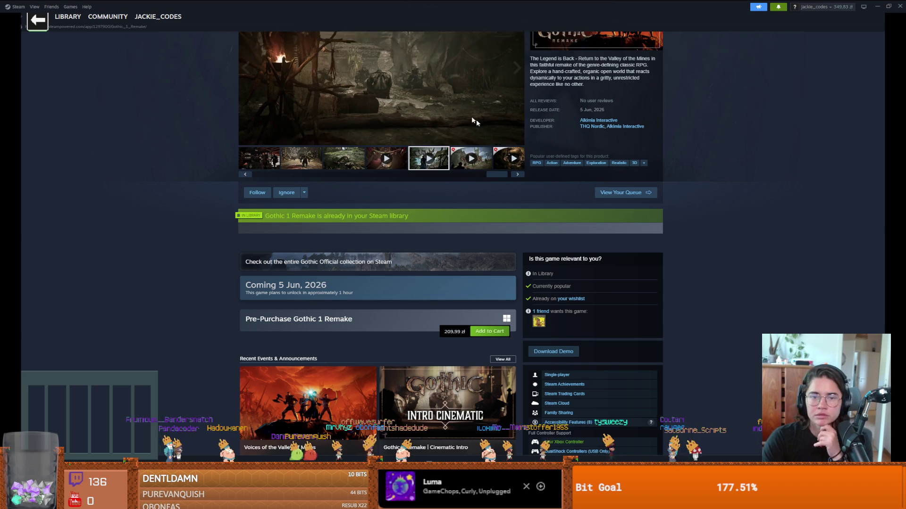
Browse THQ Nordic's publisher catalogue and Alkimia Interactive's games on Steam, then return to GitHub Desktop
{"action": "left_click", "coordinate": [598, 127]}
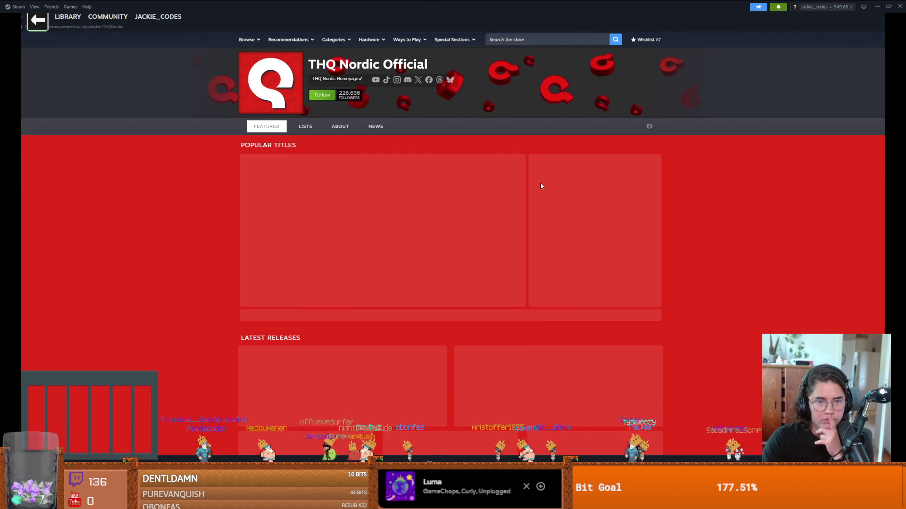
{"action": "scroll", "coordinate": [470, 214], "scroll_direction": "down", "scroll_amount": 7}
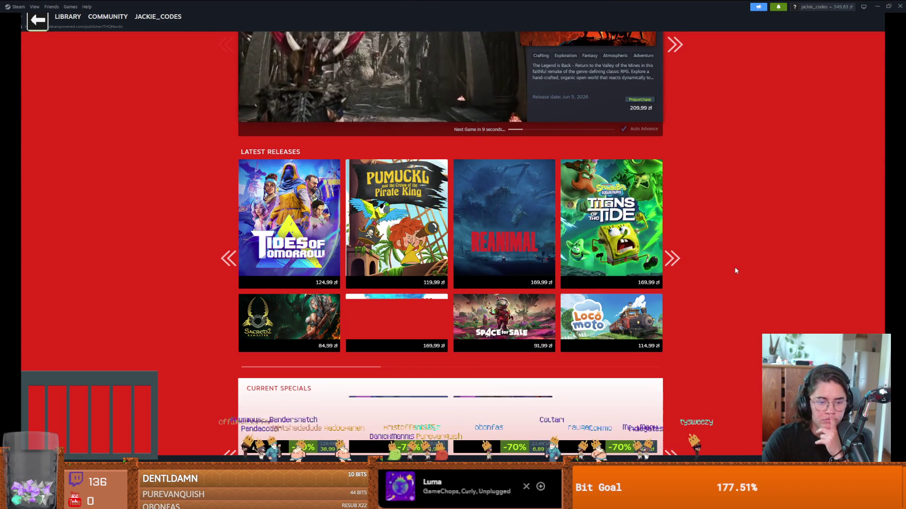
{"action": "scroll", "coordinate": [739, 270], "scroll_direction": "down", "scroll_amount": 2}
{"action": "scroll", "coordinate": [740, 270], "scroll_direction": "down", "scroll_amount": 10}
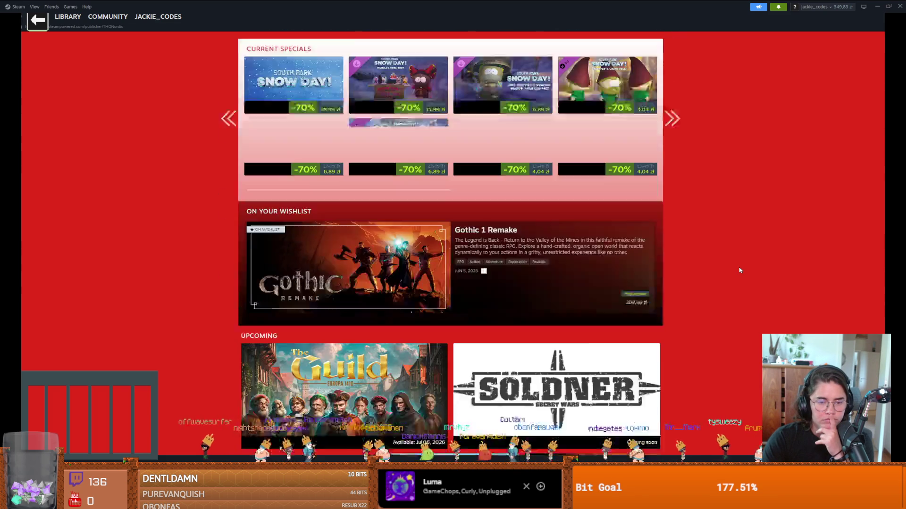
{"action": "scroll", "coordinate": [735, 268], "scroll_direction": "down", "scroll_amount": 7}
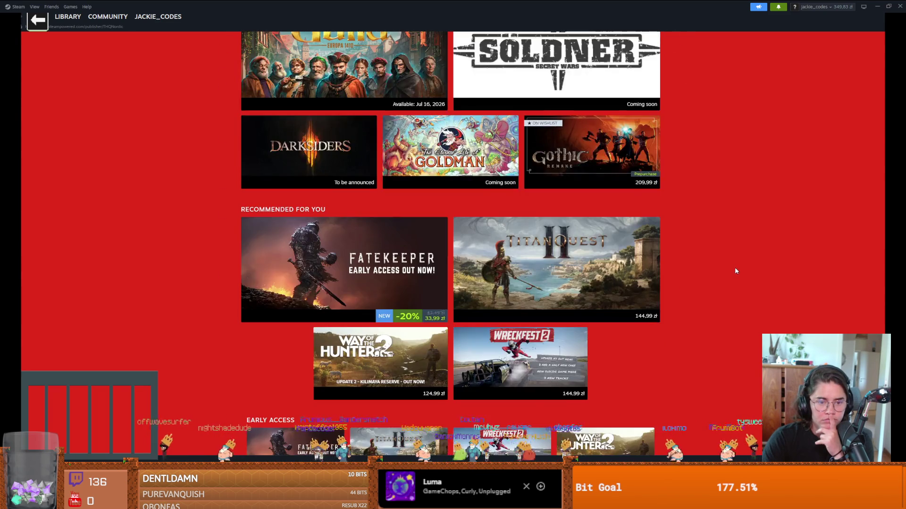
{"action": "scroll", "coordinate": [732, 271], "scroll_direction": "down", "scroll_amount": 3}
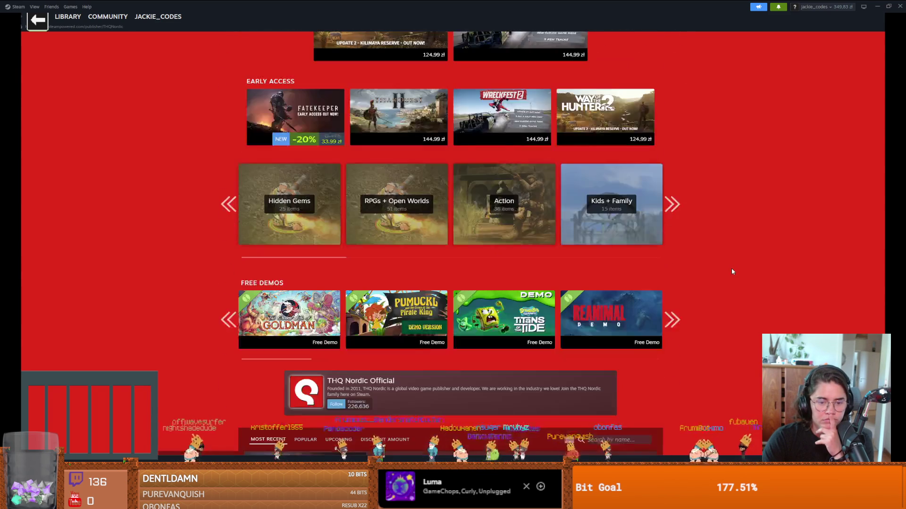
{"action": "scroll", "coordinate": [731, 272], "scroll_direction": "down", "scroll_amount": 8}
{"action": "scroll", "coordinate": [728, 272], "scroll_direction": "down", "scroll_amount": 8}
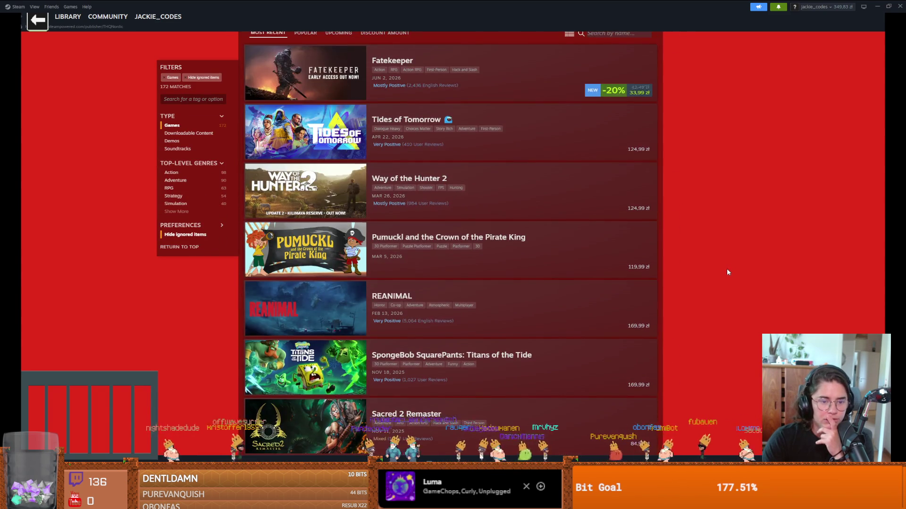
{"action": "scroll", "coordinate": [725, 273], "scroll_direction": "down", "scroll_amount": 6}
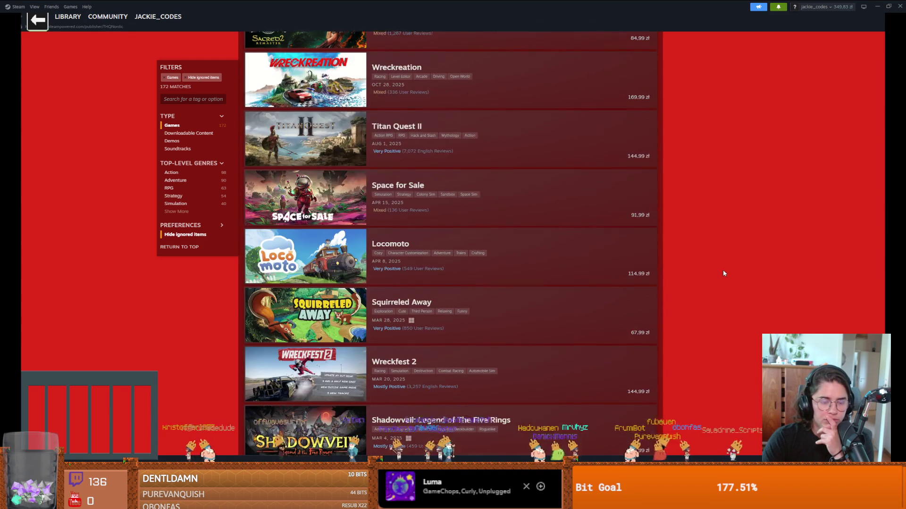
{"action": "scroll", "coordinate": [722, 273], "scroll_direction": "down", "scroll_amount": 11}
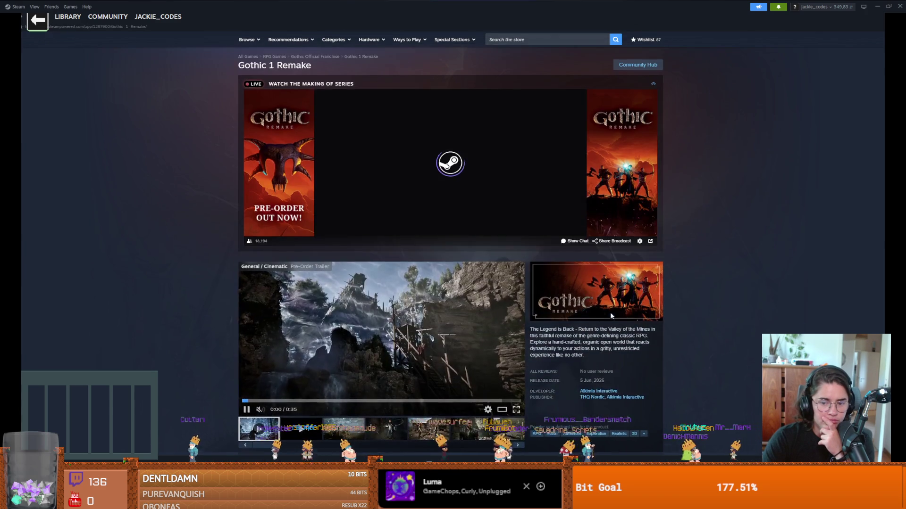
{"action": "left_click", "coordinate": [595, 324]}
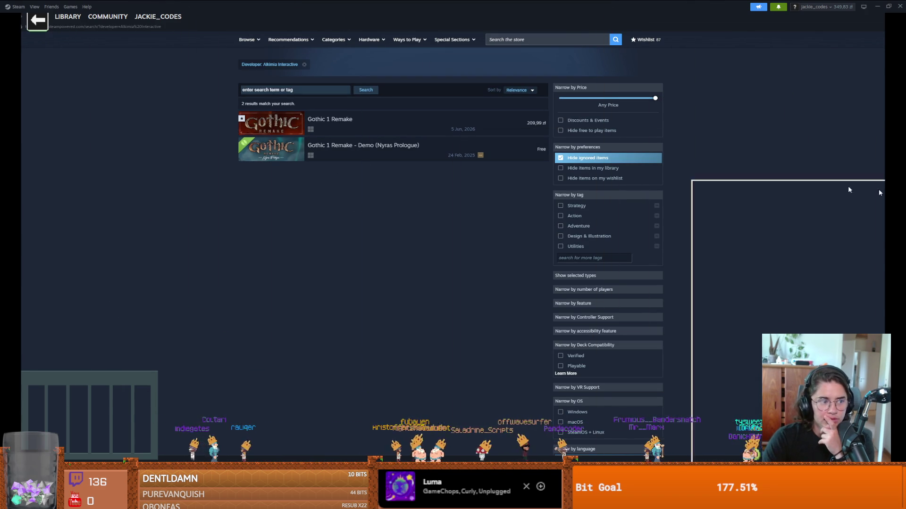
{"action": "key", "text": "alt+Tab"}
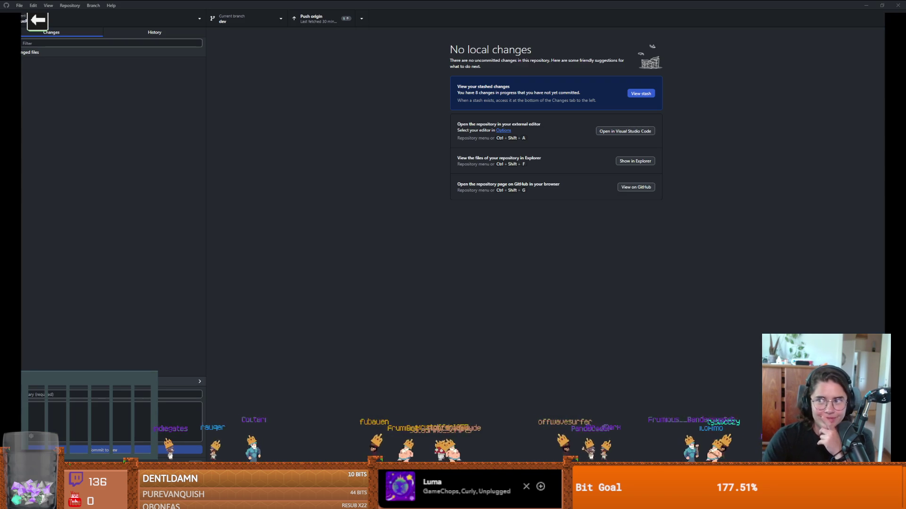
Push the dev branch commits to origin and bring the Godot editor back to the front
{"action": "left_click", "coordinate": [312, 21]}
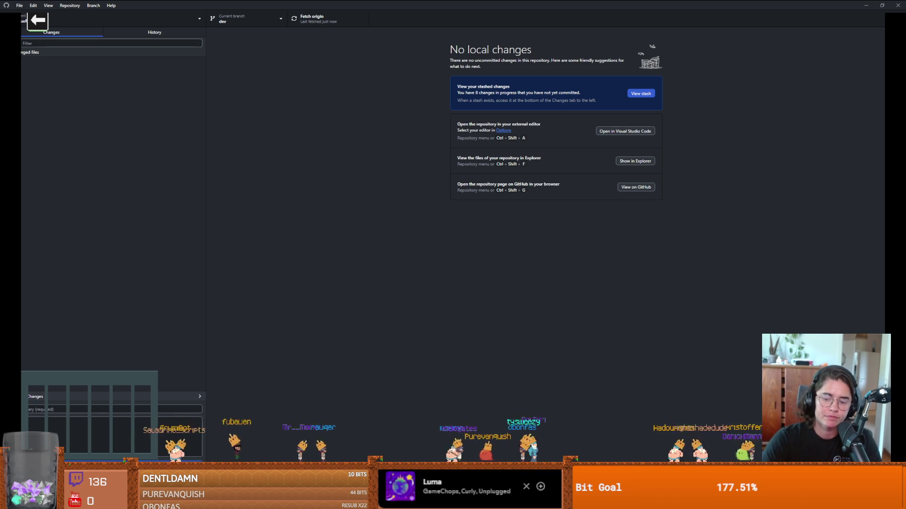
{"action": "key", "text": "alt+Tab"}
{"action": "left_click", "coordinate": [413, 235]}
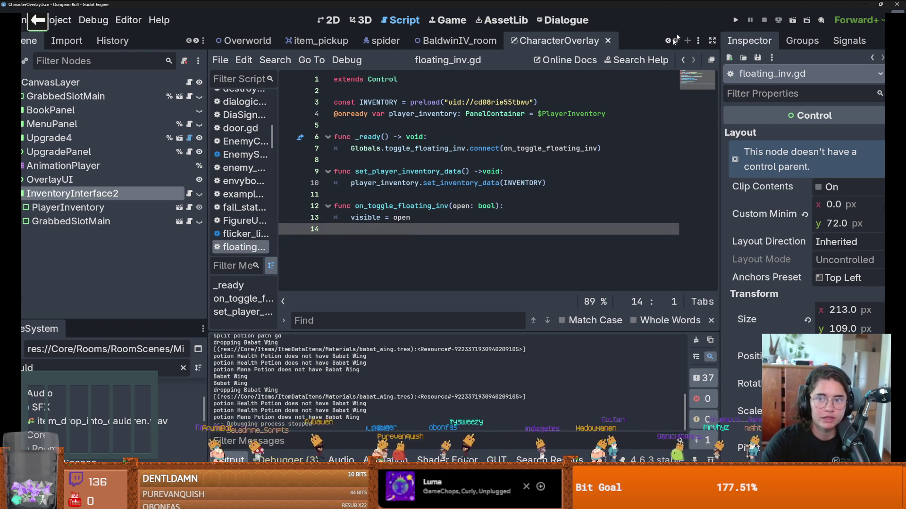
Launch the Dungeon Roll project in debug mode with the Run Project button
{"action": "left_click", "coordinate": [730, 19]}
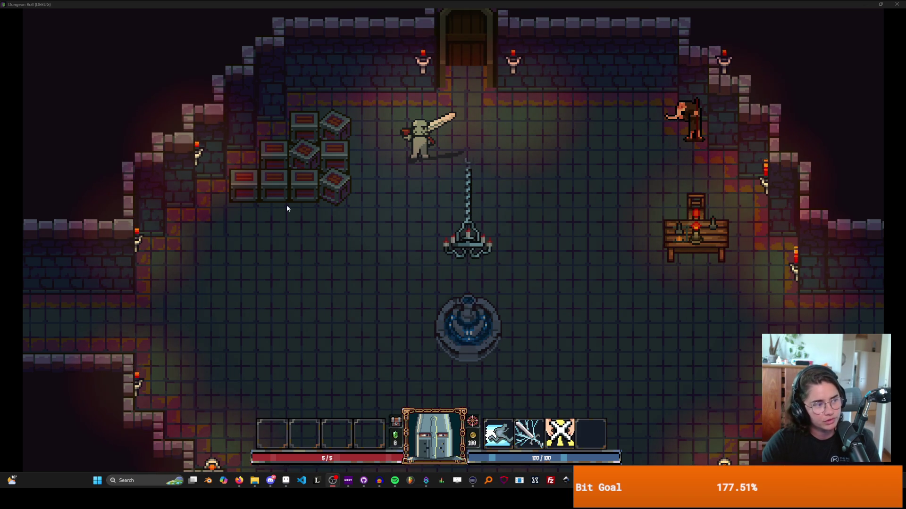
Walk the knight beside the cauldron until the E prompt and empty ten-slot panel appear, then window the game
{"action": "key", "text": "a"}
{"action": "key", "text": "s"}
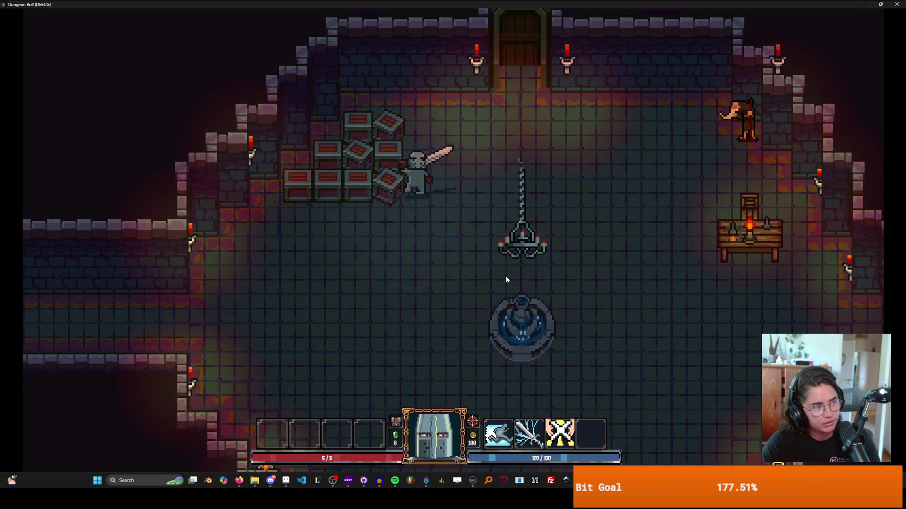
{"action": "key", "text": "s"}
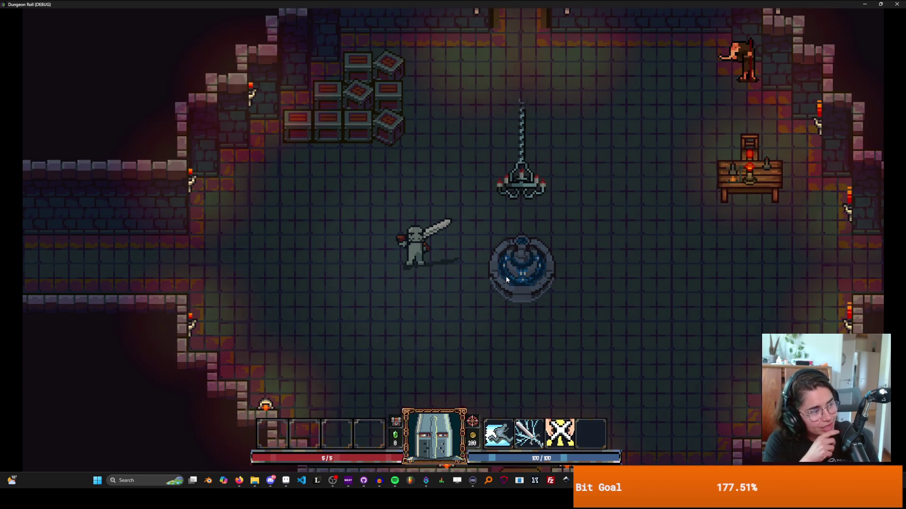
{"action": "key", "text": "d"}
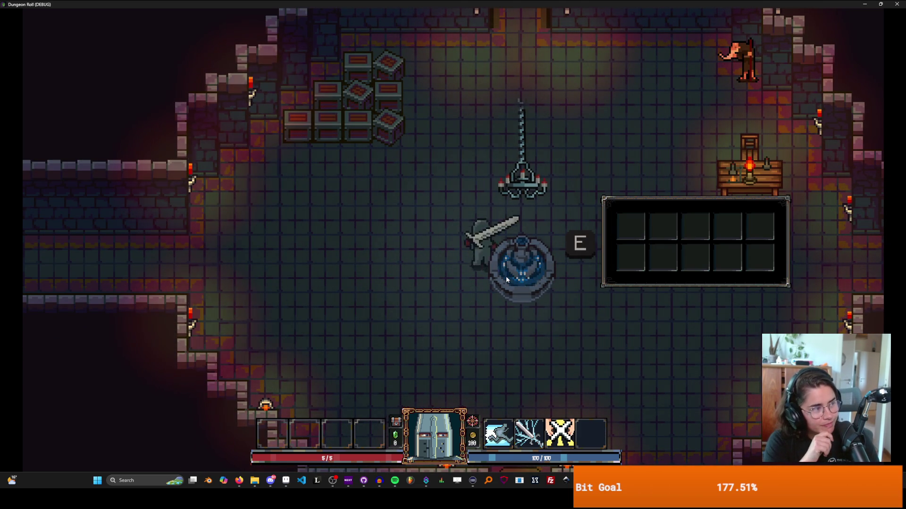
{"action": "key", "text": "w"}
{"action": "key", "text": "d"}
{"action": "key", "text": "a"}
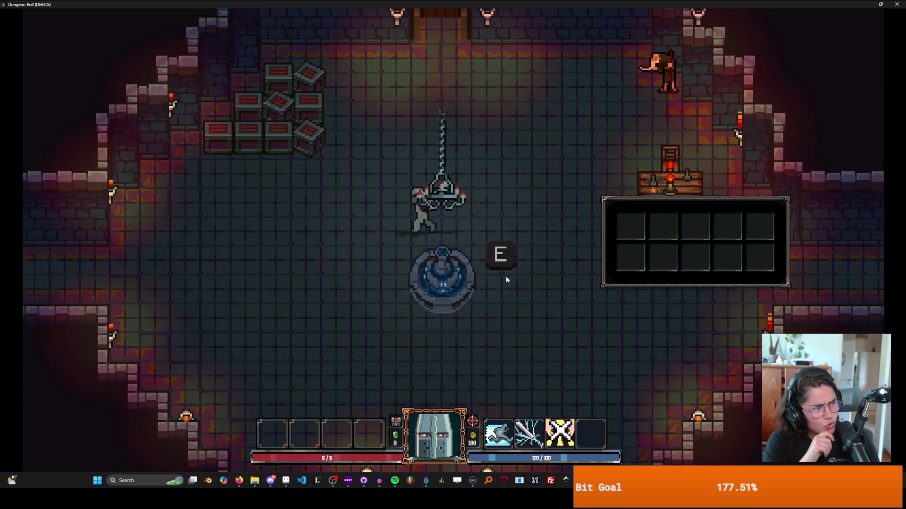
{"action": "key", "text": "d"}
{"action": "key", "text": "w"}
{"action": "key", "text": "s"}
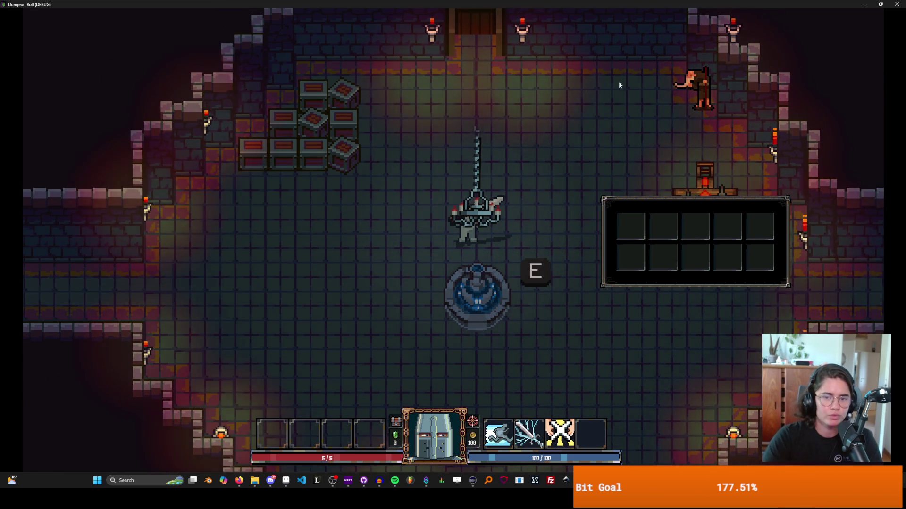
{"action": "key", "text": "super+Down"}
{"action": "mouse_move", "coordinate": [707, 173]}
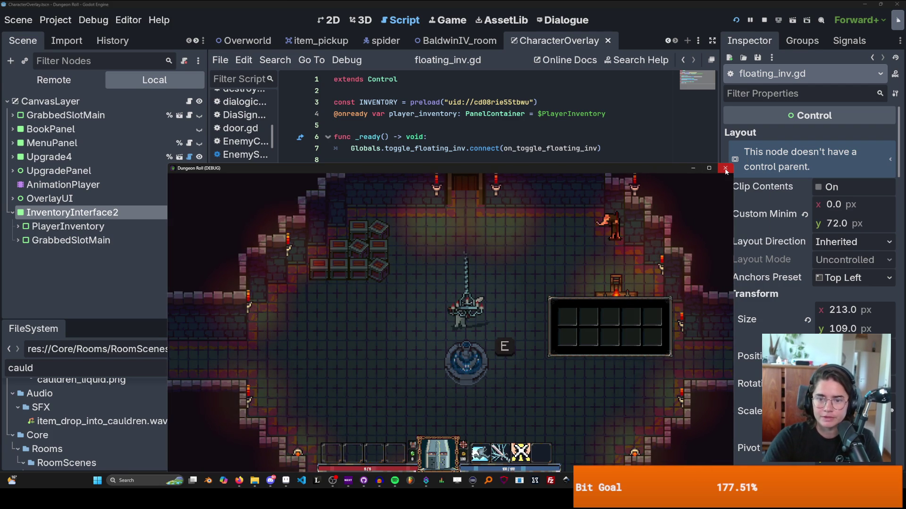
Close the running Dungeon Roll window and switch to the Overworld scene
{"action": "left_click", "coordinate": [725, 168]}
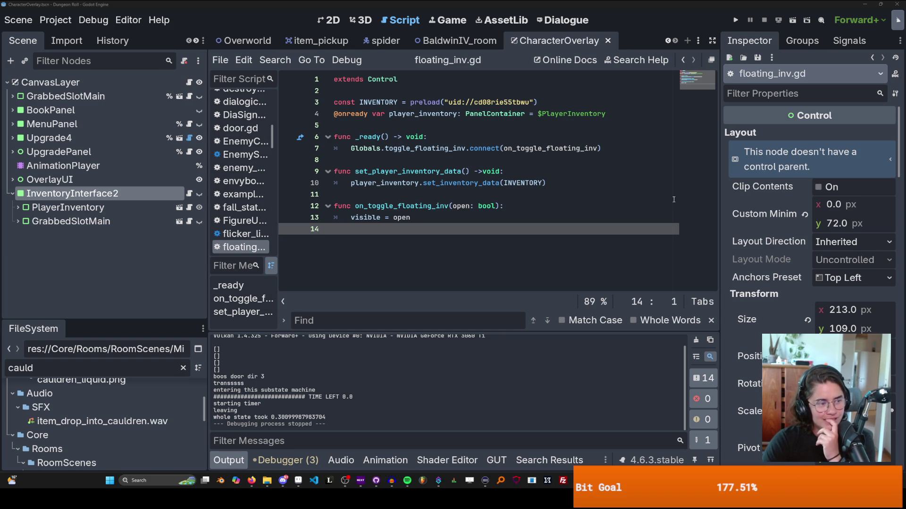
{"action": "left_click", "coordinate": [670, 199]}
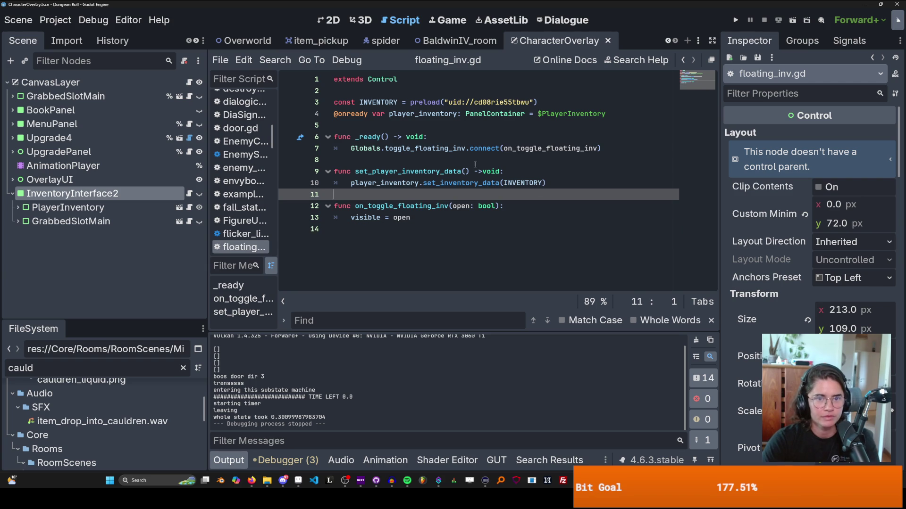
{"action": "left_click", "coordinate": [253, 42]}
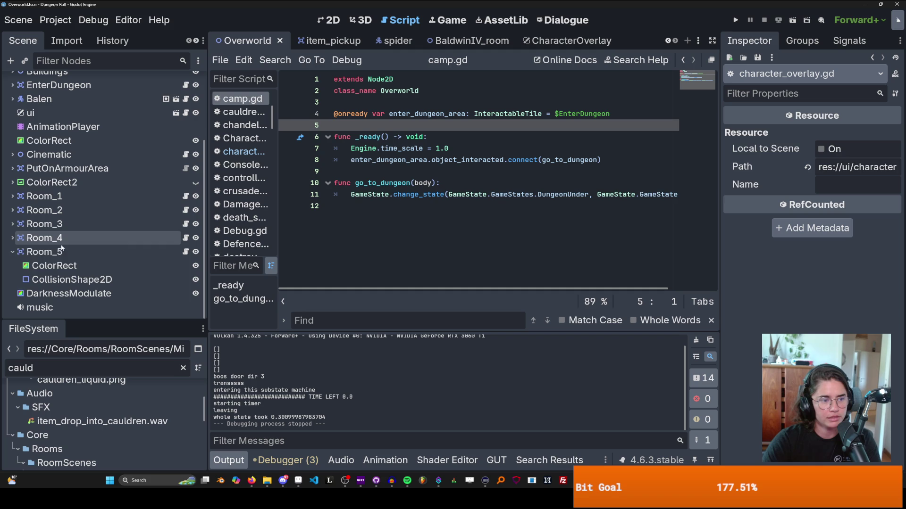
Collapse the Room_5 and Tilemap nodes and save the Overworld scene with camp.gd
{"action": "left_click", "coordinate": [13, 253]}
{"action": "key", "text": "ctrl+s"}
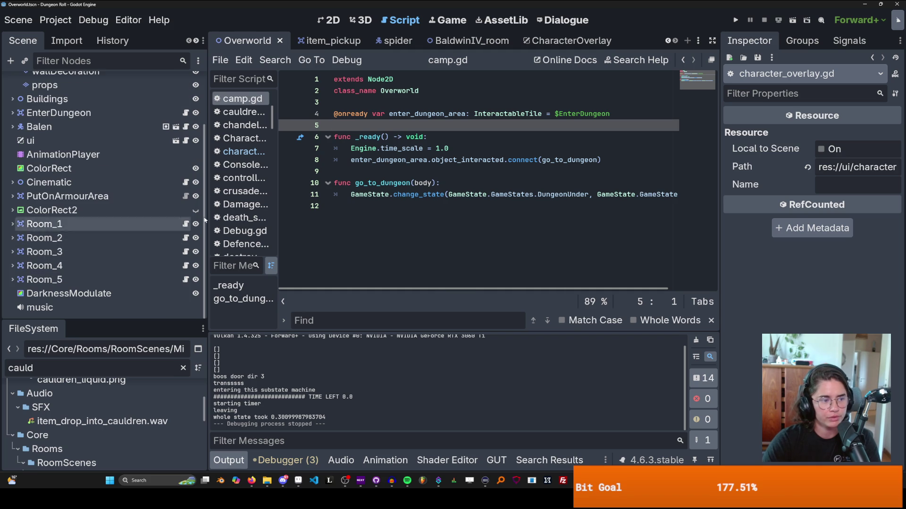
{"action": "left_click", "coordinate": [383, 174]}
{"action": "key", "text": "ctrl+s"}
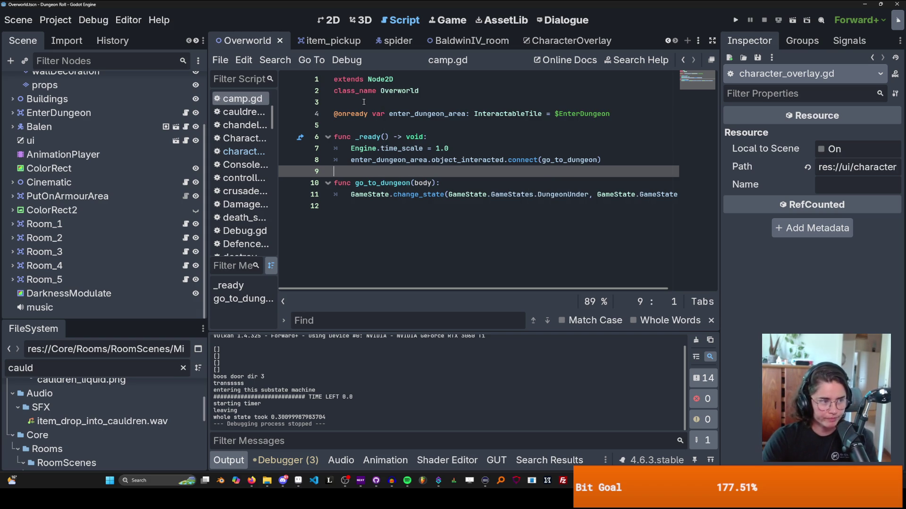
{"action": "left_click", "coordinate": [483, 146]}
{"action": "key", "text": "ctrl+s"}
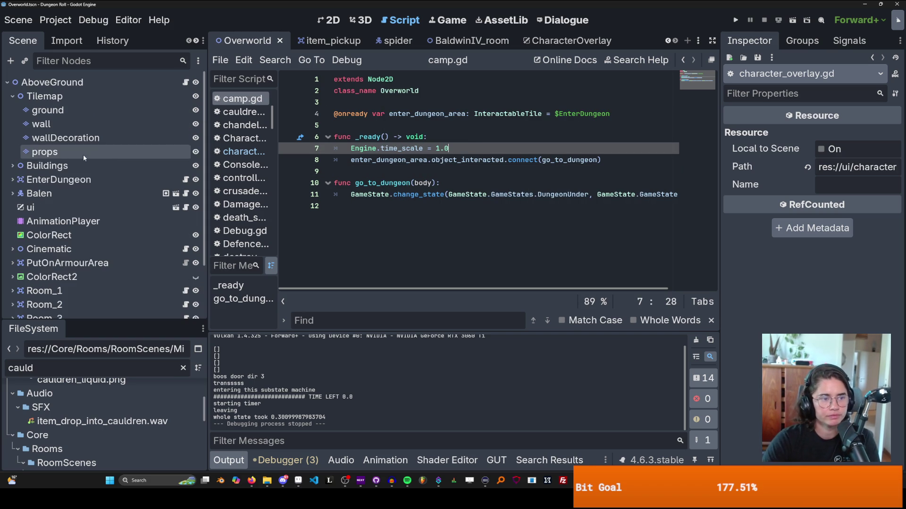
{"action": "left_click", "coordinate": [12, 97]}
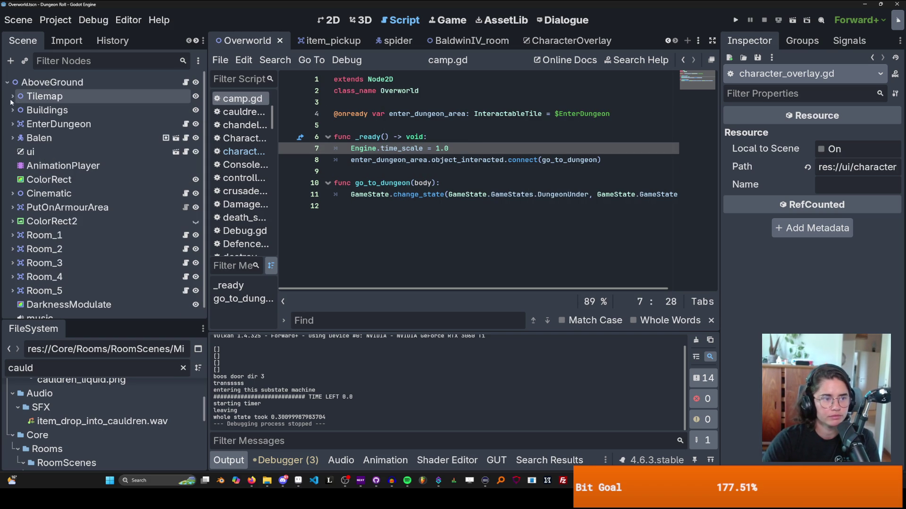
Switch to the CharacterOverlay scene and widen the script editor's code area
{"action": "left_click", "coordinate": [566, 41]}
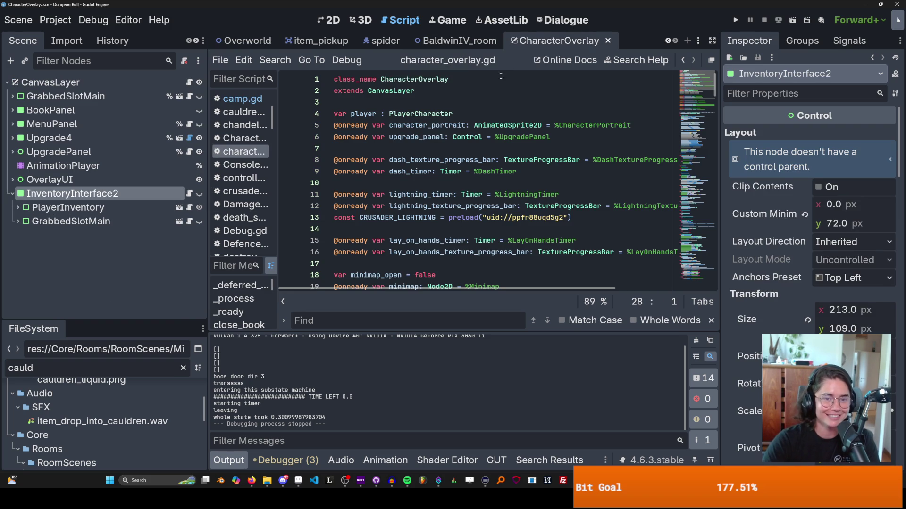
{"action": "left_click_drag", "start_coordinate": [720, 250], "coordinate": [772, 250]}
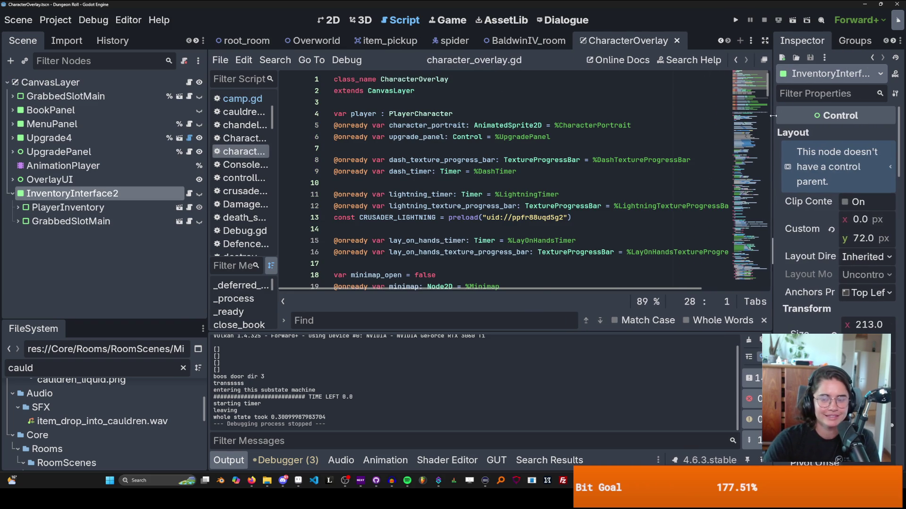
{"action": "left_click_drag", "start_coordinate": [208, 163], "coordinate": [189, 163]}
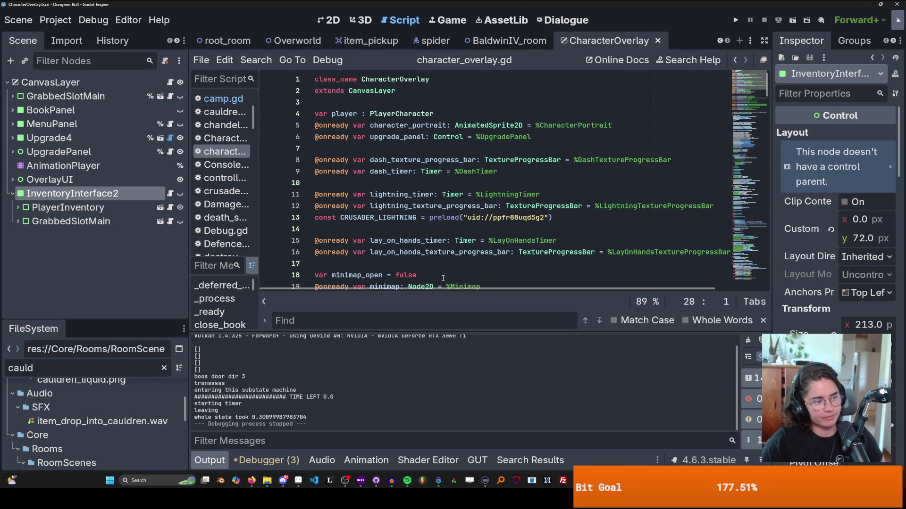
{"action": "left_click", "coordinate": [521, 125]}
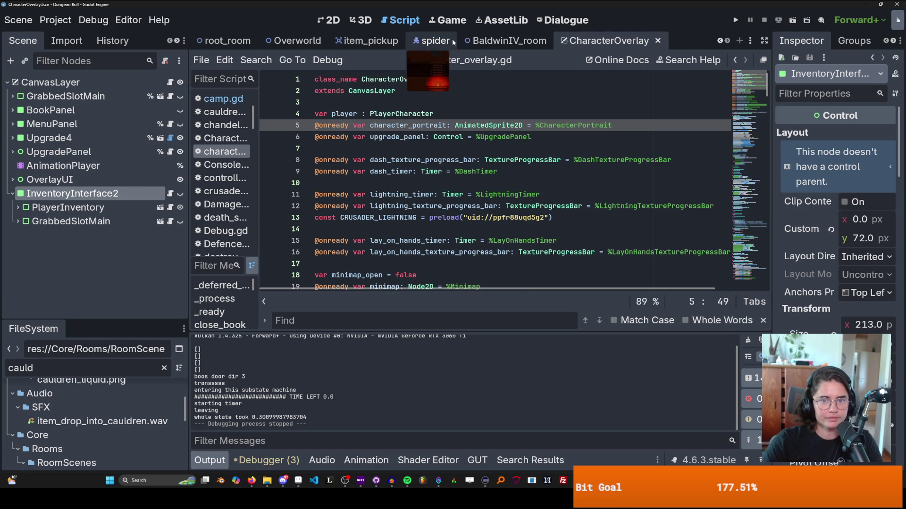
Close the spider, Overworld, root_room, enemy_base_scene, pathfinding_component and item_pickup scene tabs
{"action": "left_click", "coordinate": [431, 42]}
{"action": "left_click", "coordinate": [462, 41]}
{"action": "left_click", "coordinate": [402, 46]}
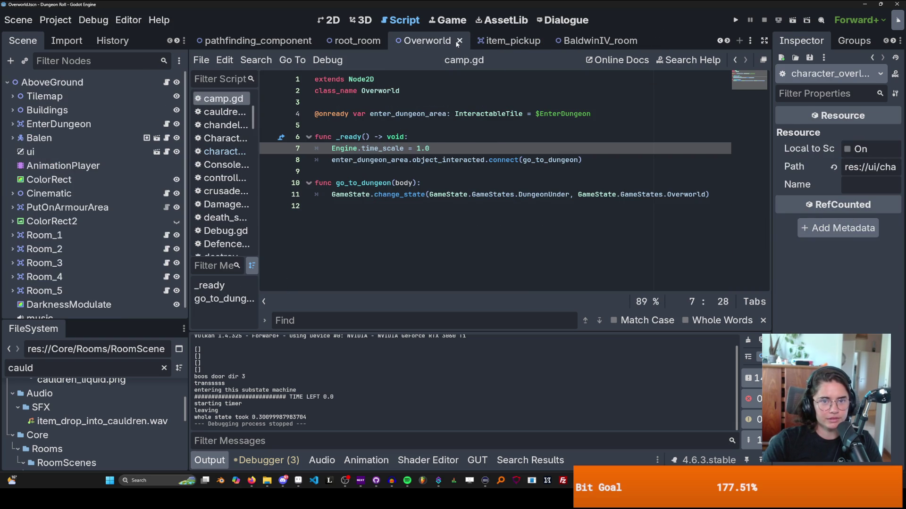
{"action": "left_click", "coordinate": [459, 41]}
{"action": "left_click", "coordinate": [396, 42]}
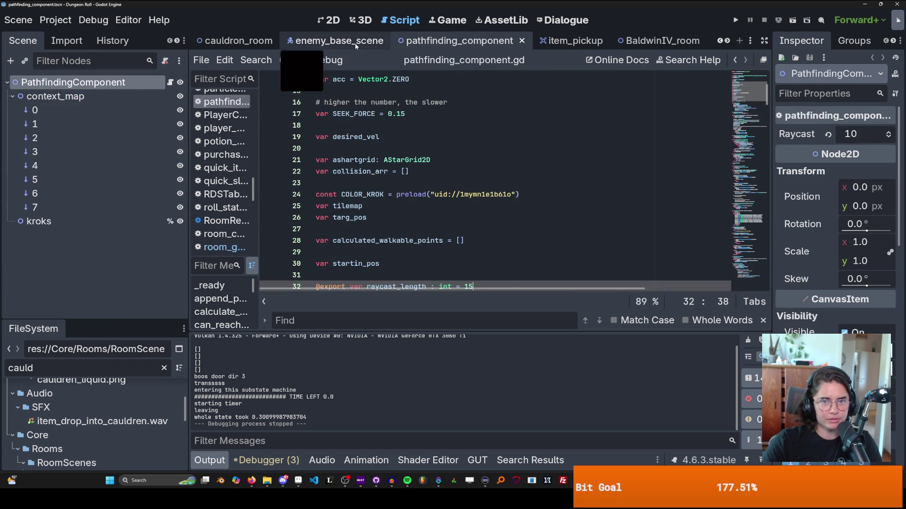
{"action": "left_click", "coordinate": [380, 41]}
{"action": "left_click", "coordinate": [393, 42]}
{"action": "left_click", "coordinate": [509, 41]}
{"action": "left_click", "coordinate": [519, 41]}
{"action": "left_click", "coordinate": [500, 41]}
{"action": "left_click", "coordinate": [530, 41]}
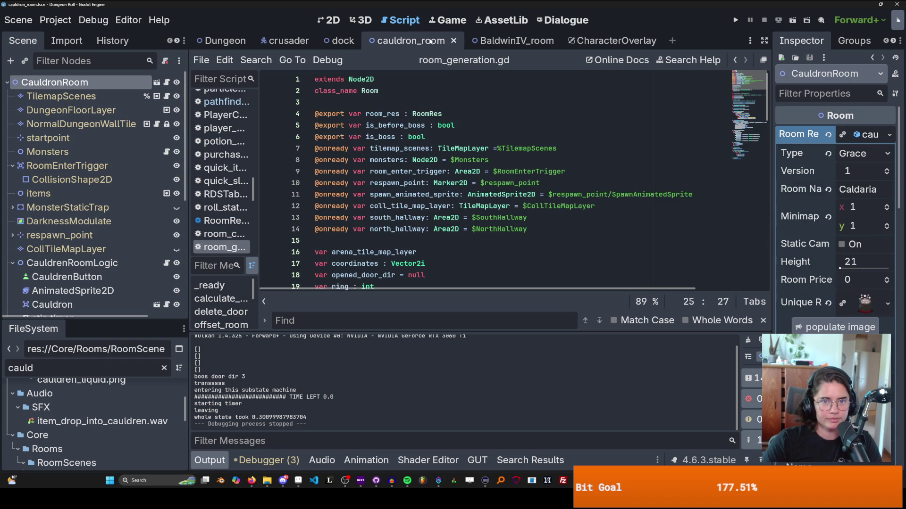
Show the cauldron_room in the 2D view and select the Cauldron node
{"action": "left_click", "coordinate": [329, 21]}
{"action": "scroll", "coordinate": [426, 213], "scroll_direction": "down", "scroll_amount": 2}
{"action": "scroll", "coordinate": [426, 214], "scroll_direction": "up", "scroll_amount": 3}
{"action": "scroll", "coordinate": [426, 214], "scroll_direction": "down", "scroll_amount": 2}
{"action": "left_click", "coordinate": [426, 214]}
{"action": "scroll", "coordinate": [120, 227], "scroll_direction": "down", "scroll_amount": 3}
{"action": "left_click", "coordinate": [137, 191]}
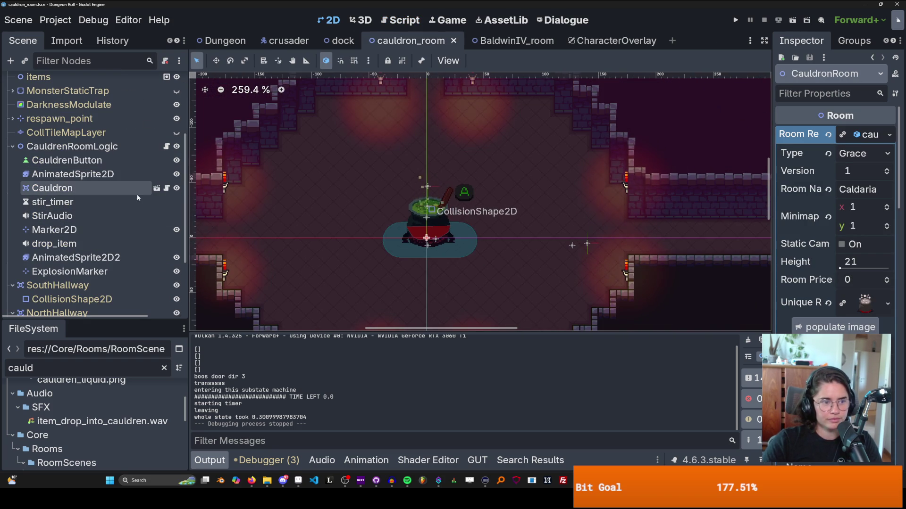
{"action": "left_click", "coordinate": [166, 188]}
{"action": "scroll", "coordinate": [440, 237], "scroll_direction": "up", "scroll_amount": 1}
{"action": "scroll", "coordinate": [440, 237], "scroll_direction": "up", "scroll_amount": 3}
{"action": "scroll", "coordinate": [440, 237], "scroll_direction": "down", "scroll_amount": 7}
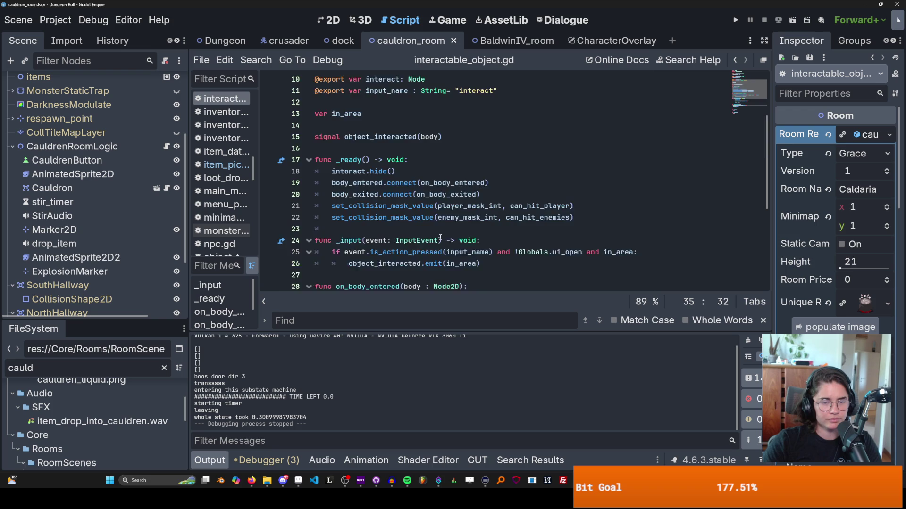
{"action": "scroll", "coordinate": [440, 237], "scroll_direction": "down", "scroll_amount": 1}
{"action": "scroll", "coordinate": [356, 180], "scroll_direction": "up", "scroll_amount": 7}
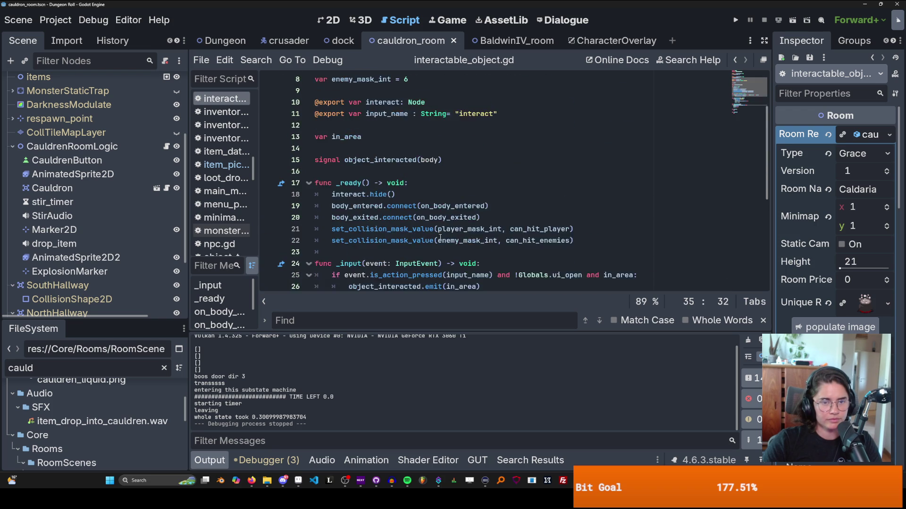
{"action": "left_click", "coordinate": [355, 180]}
{"action": "left_click", "coordinate": [356, 159]}
{"action": "type", "text": "@export var floatin"}
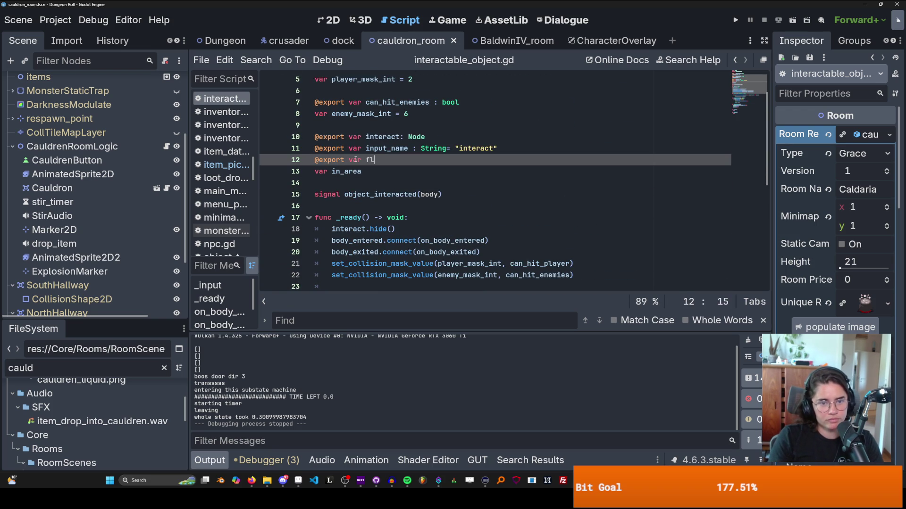
{"action": "type", "text": "g_inv : bo"}
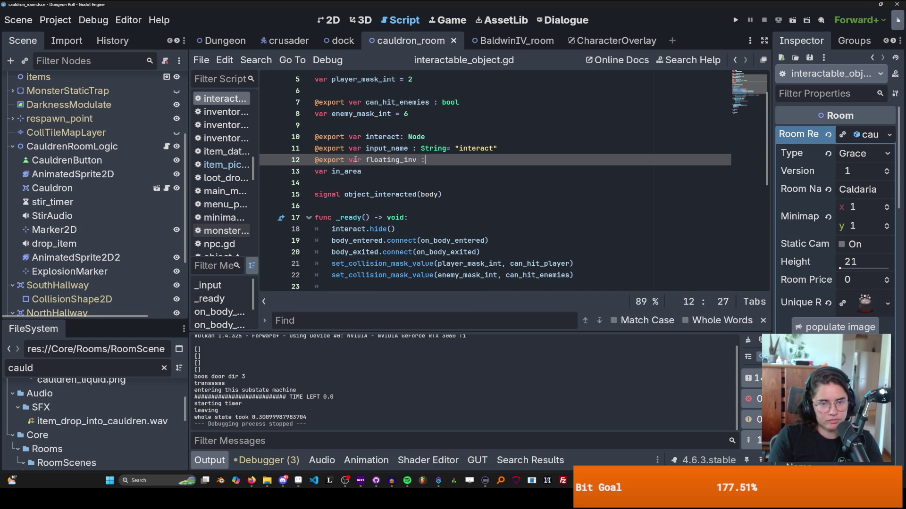
{"action": "type", "text": "ol = false"}
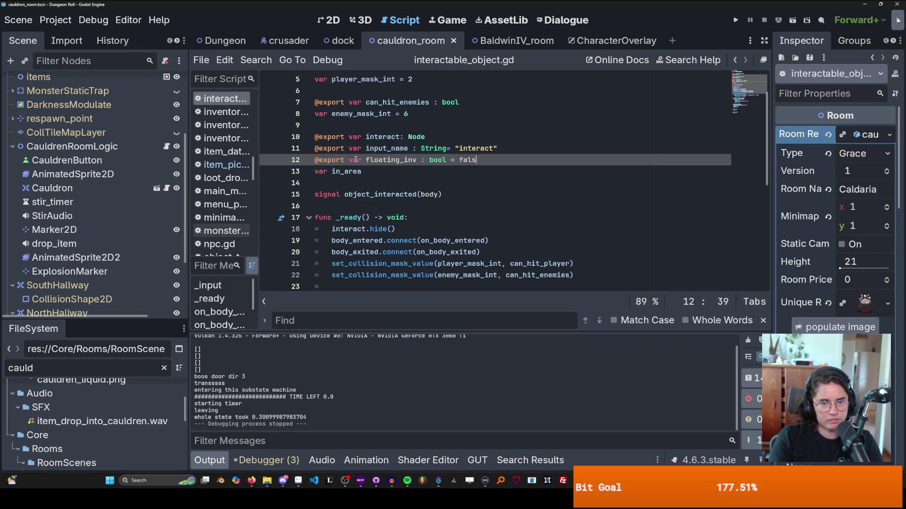
{"action": "key", "text": "ctrl+s"}
{"action": "left_click", "coordinate": [87, 187]}
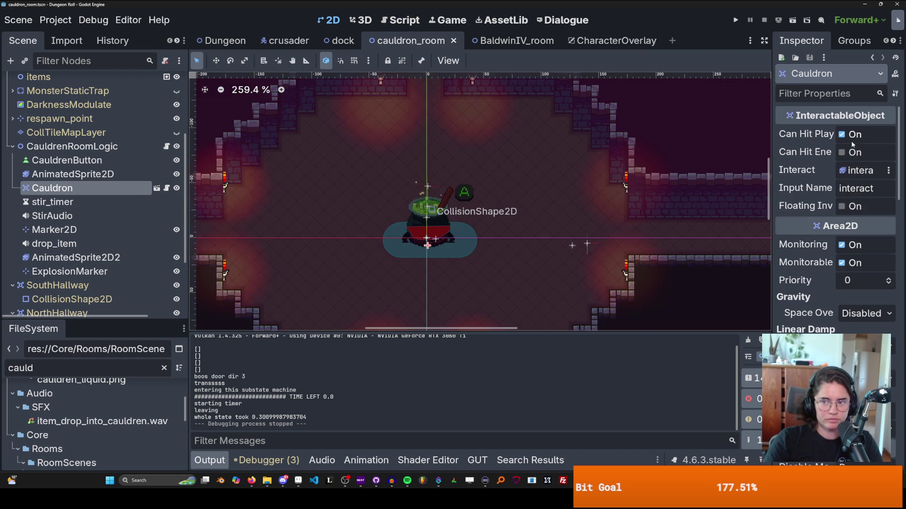
{"action": "left_click", "coordinate": [167, 188]}
Comment floating_inv with '## opens inv when you go in collision' and guard the body-entered emit with 'if floating_inv:'
{"action": "type", "text": "## opens inv when you "}
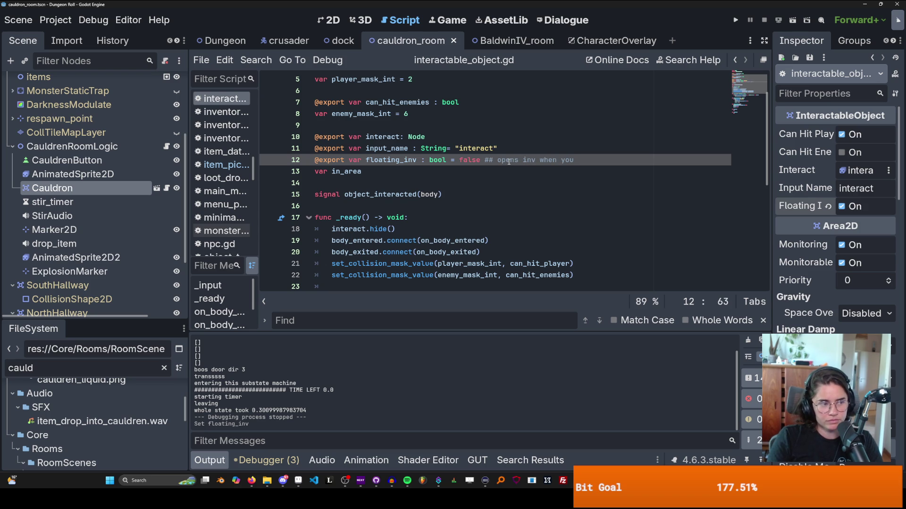
{"action": "type", "text": "go in collision"}
{"action": "double_click", "coordinate": [400, 159]}
{"action": "key", "text": "ctrl+c"}
{"action": "scroll", "coordinate": [425, 189], "scroll_direction": "down", "scroll_amount": 5}
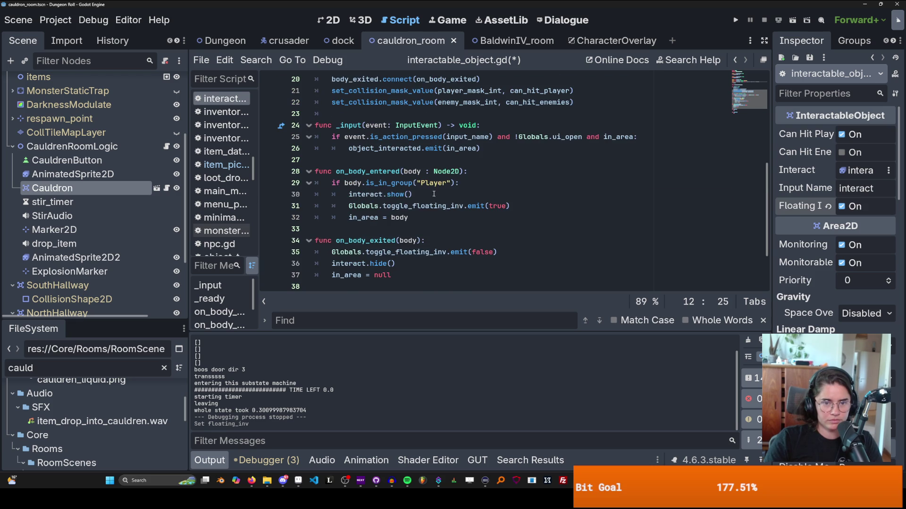
{"action": "left_click", "coordinate": [434, 194]}
{"action": "key", "text": "Return"}
{"action": "type", "text": "if"}
{"action": "key", "text": "ctrl+v"}
{"action": "type", "text": ":"}
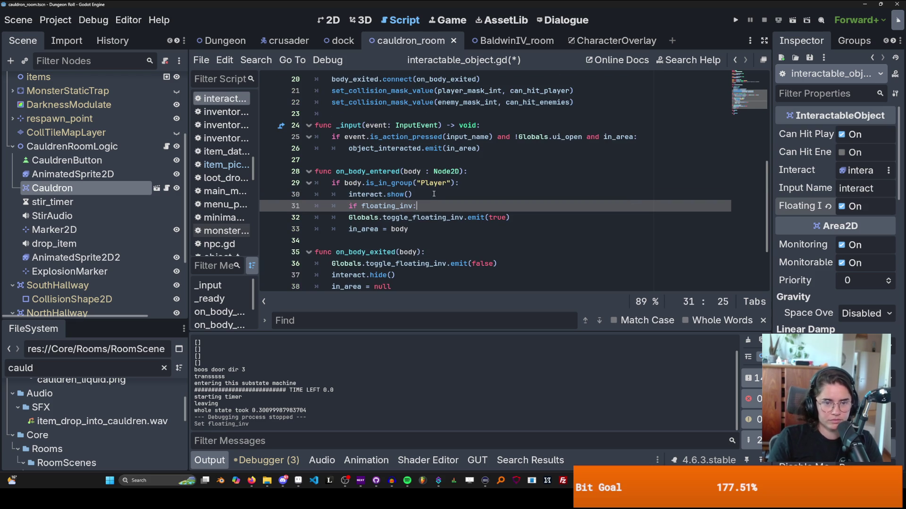
{"action": "left_click", "coordinate": [349, 217]}
{"action": "key", "text": "Tab"}
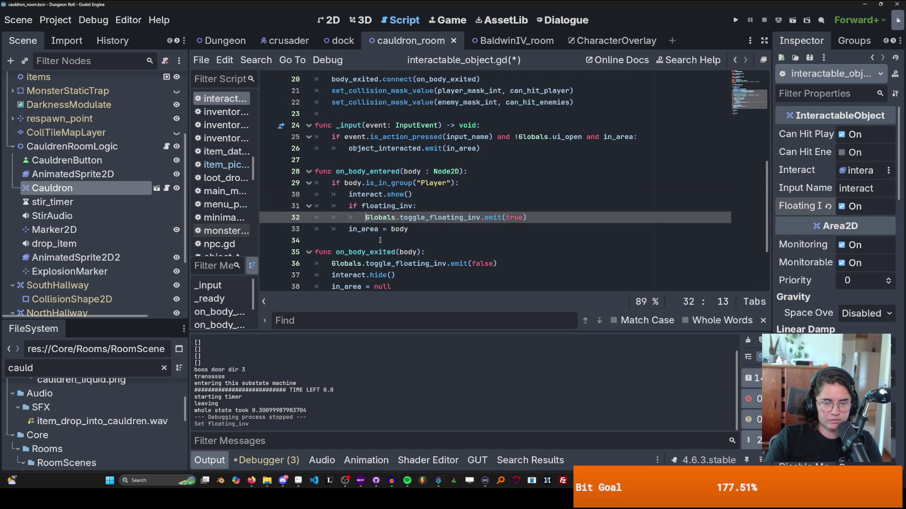
Guard the on_body_exited toggle_floating_inv emit with 'if floating_inv:' and save the script
{"action": "scroll", "coordinate": [402, 234], "scroll_direction": "down", "scroll_amount": 3}
{"action": "left_click_drag", "start_coordinate": [416, 171], "coordinate": [348, 172]}
{"action": "scroll", "coordinate": [371, 240], "scroll_direction": "down", "scroll_amount": 3}
{"action": "scroll", "coordinate": [370, 241], "scroll_direction": "down", "scroll_amount": 1}
{"action": "left_click", "coordinate": [427, 171]}
{"action": "key", "text": "Return"}
{"action": "type", "text": "if"}
{"action": "key", "text": "ctrl+v"}
{"action": "type", "text": ":"}
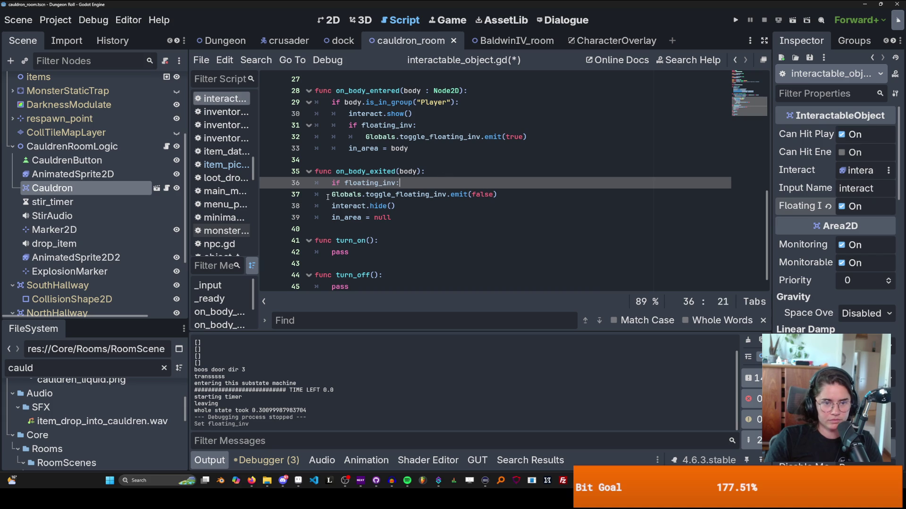
{"action": "left_click", "coordinate": [328, 197]}
{"action": "key", "text": "Tab"}
{"action": "key", "text": "ctrl+s"}
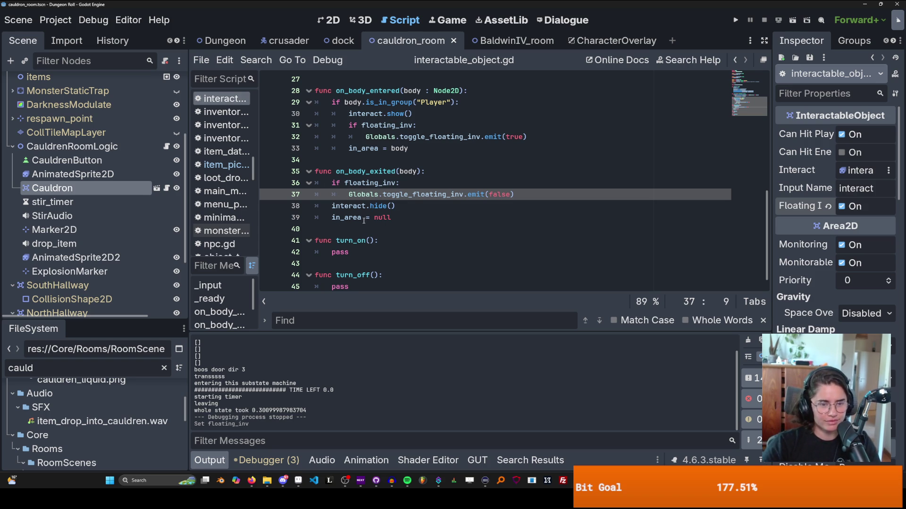
{"action": "left_click", "coordinate": [317, 228]}
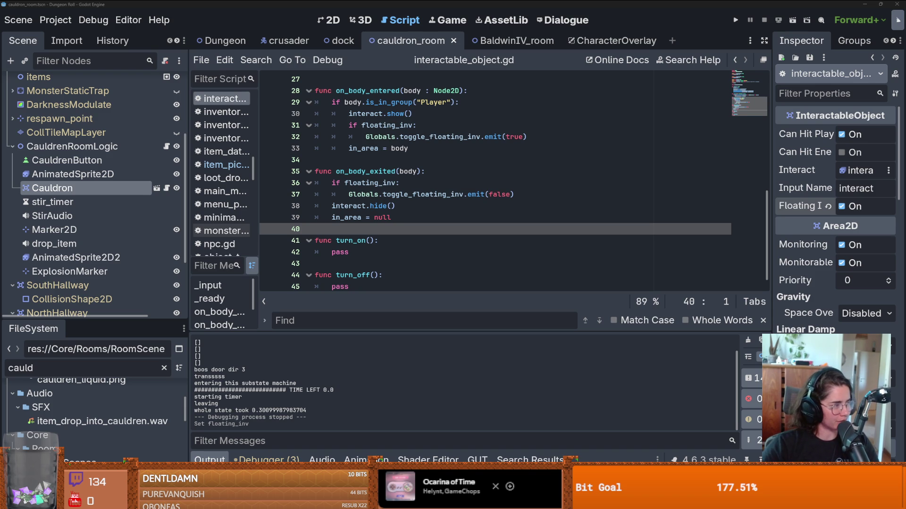
{"action": "left_click", "coordinate": [389, 255]}
{"action": "key", "text": "ctrl+s"}
{"action": "left_click", "coordinate": [385, 259]}
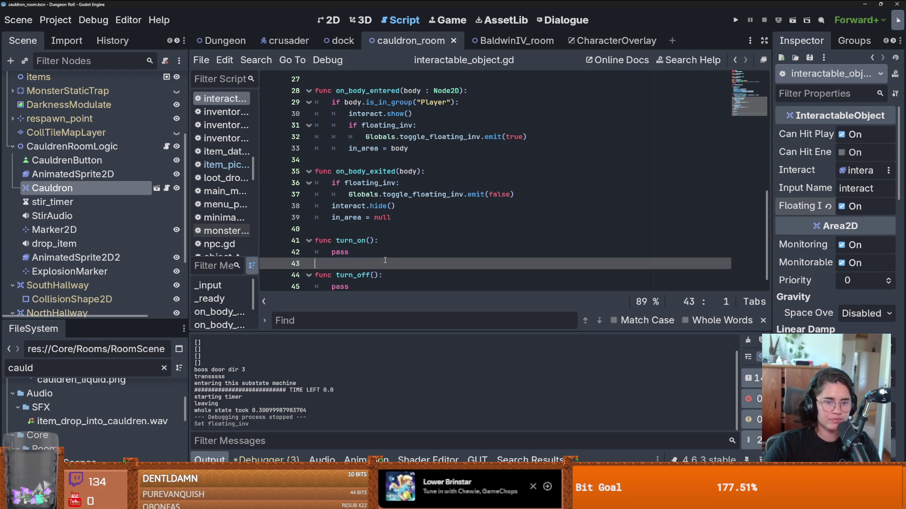
{"action": "left_click", "coordinate": [386, 233]}
{"action": "key", "text": "ctrl+s"}
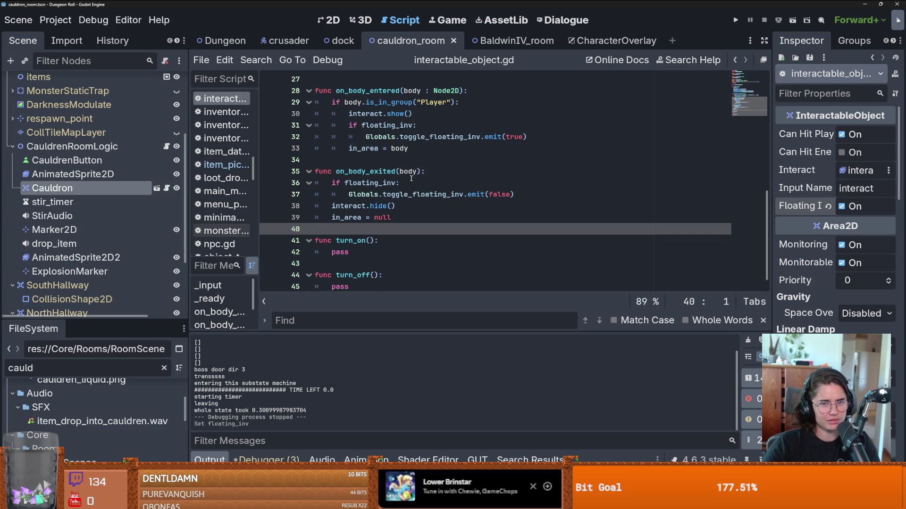
{"action": "scroll", "coordinate": [411, 179], "scroll_direction": "up", "scroll_amount": 1}
{"action": "left_click", "coordinate": [394, 194]}
{"action": "key", "text": "ctrl+s"}
{"action": "scroll", "coordinate": [394, 195], "scroll_direction": "up", "scroll_amount": 3}
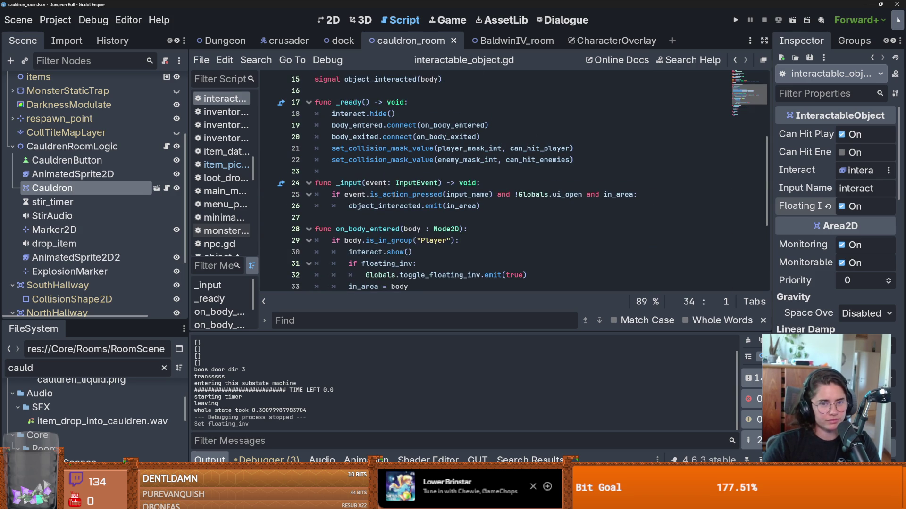
{"action": "mouse_move", "coordinate": [393, 195]}
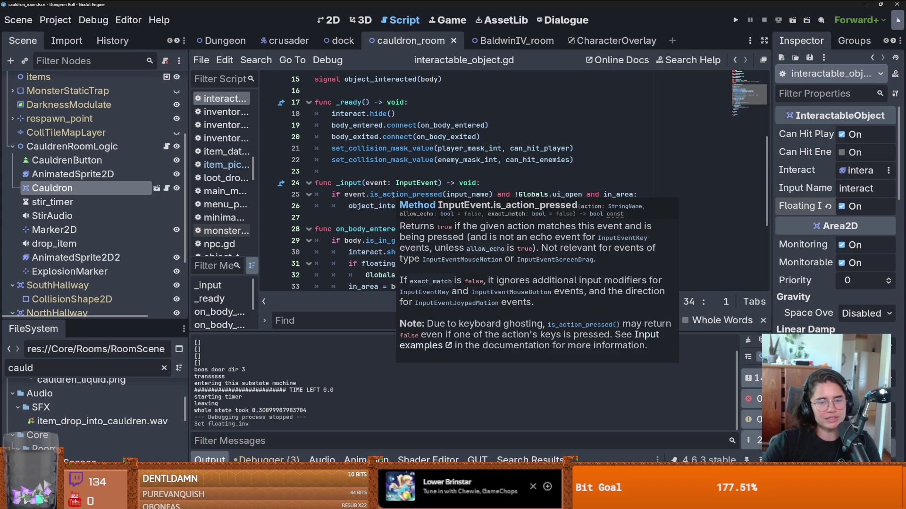
{"action": "left_click", "coordinate": [378, 171]}
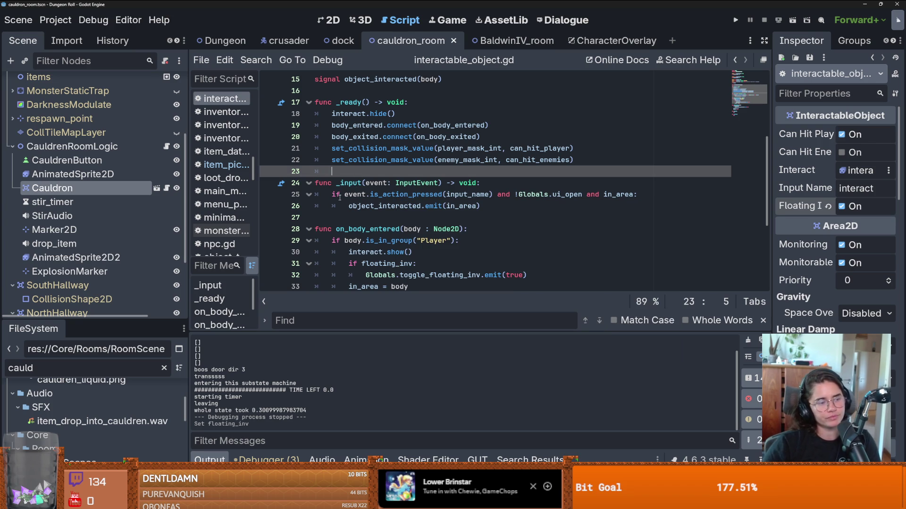